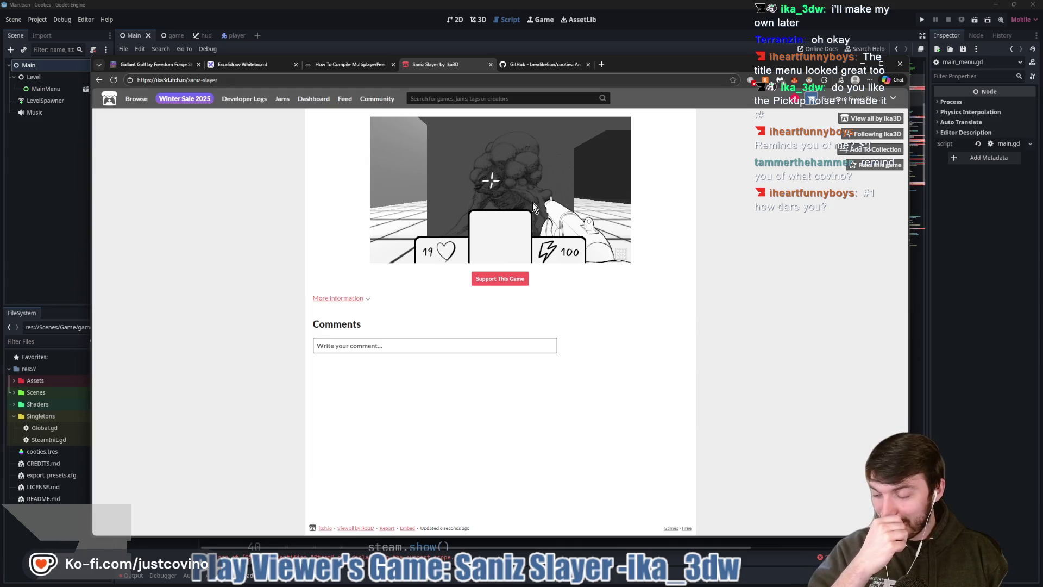
Step: Close the Saniz Slayer game tab and bring the Godot editor's main_menu.gd forward
click(490, 64)
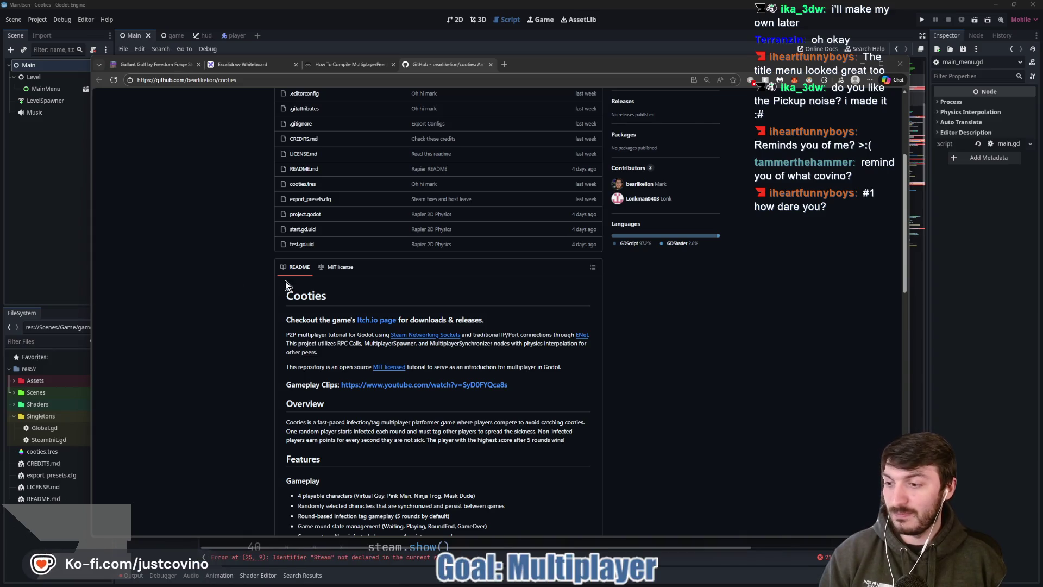
click(1024, 299)
click(684, 306)
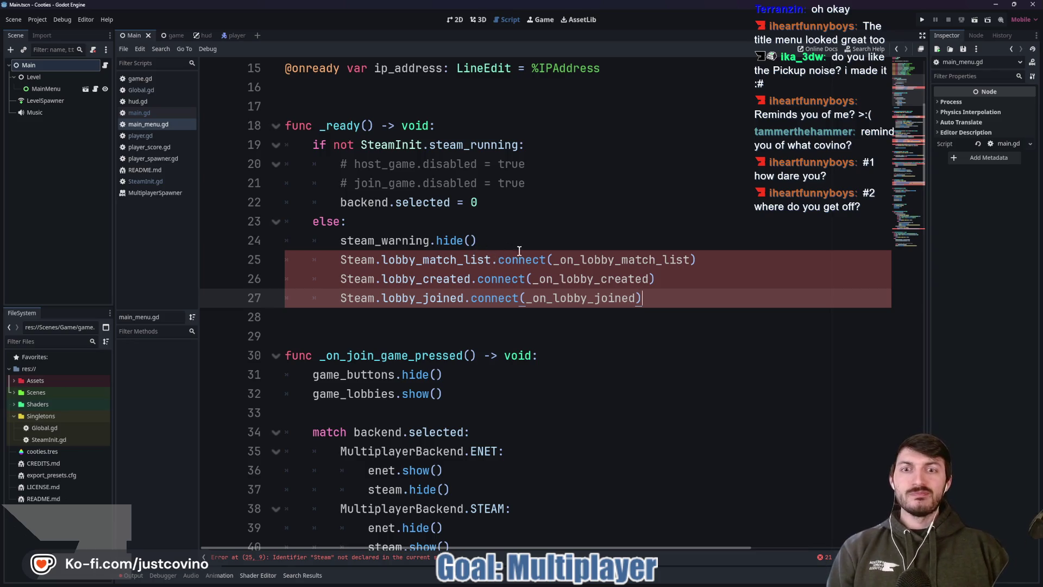
Step: Review main_menu.gd's Steam lobby code, then switch to the CTFTower project window
scroll(558, 344, down, 6)
scroll(527, 342, up, 2)
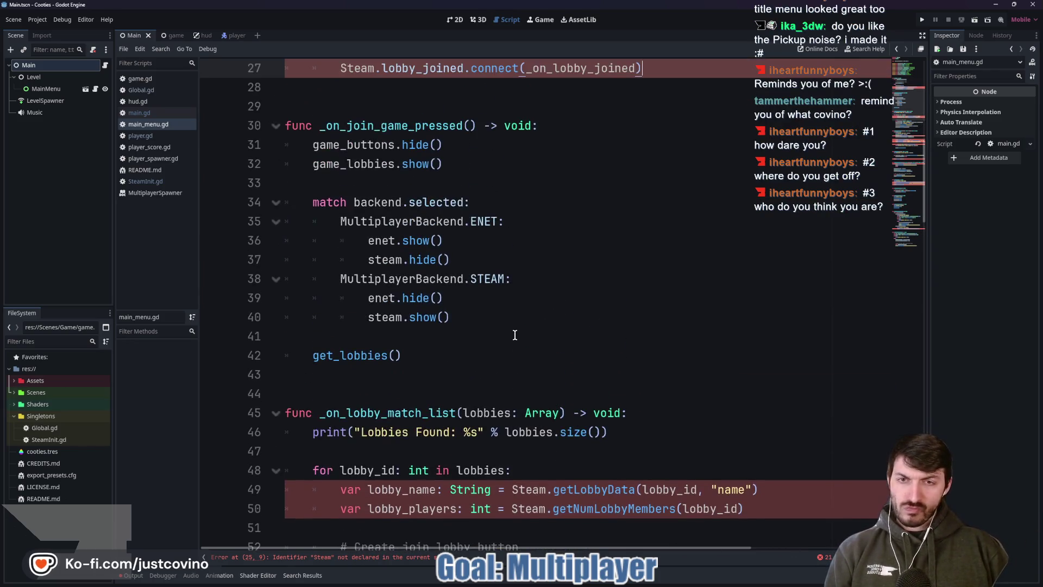
scroll(463, 334, down, 5)
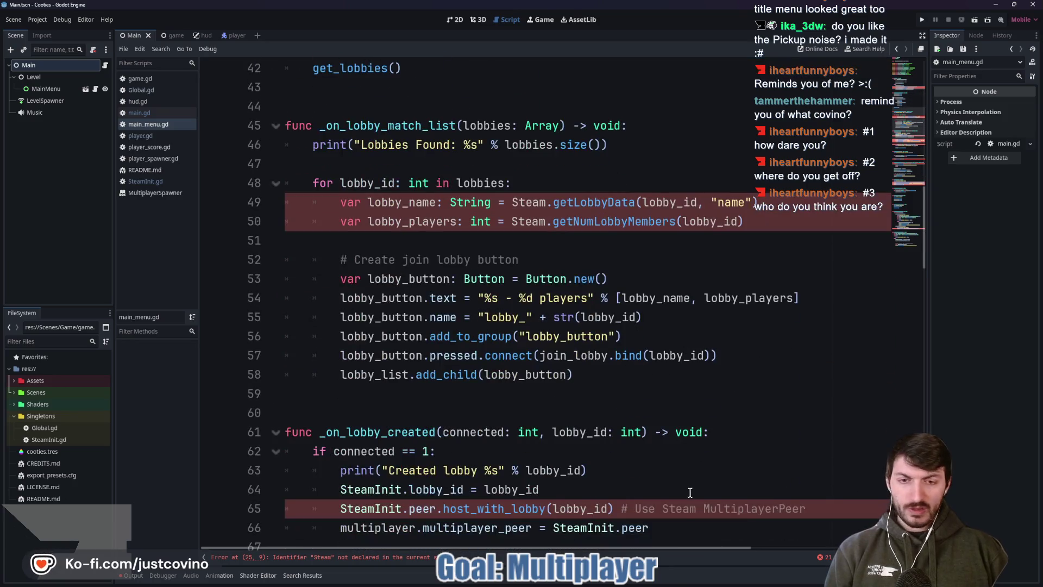
click(642, 580)
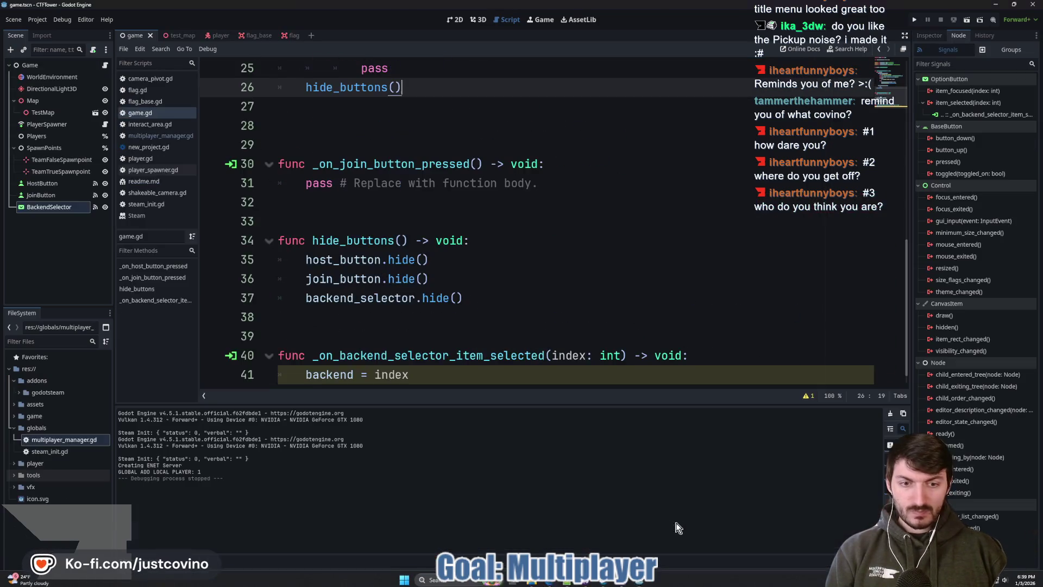
scroll(460, 311, down, 1)
scroll(461, 304, up, 6)
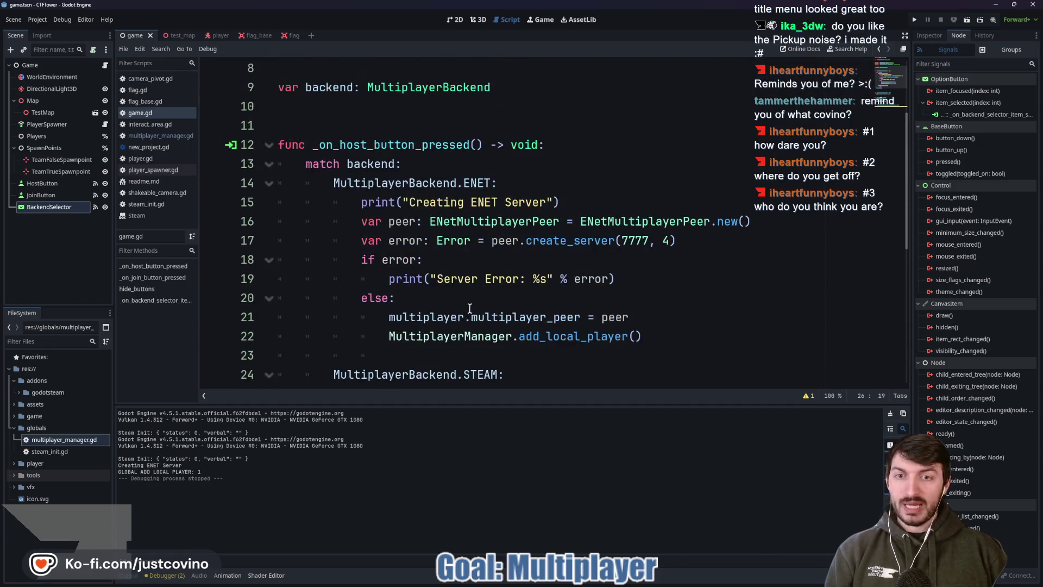
click(468, 296)
scroll(478, 261, up, 3)
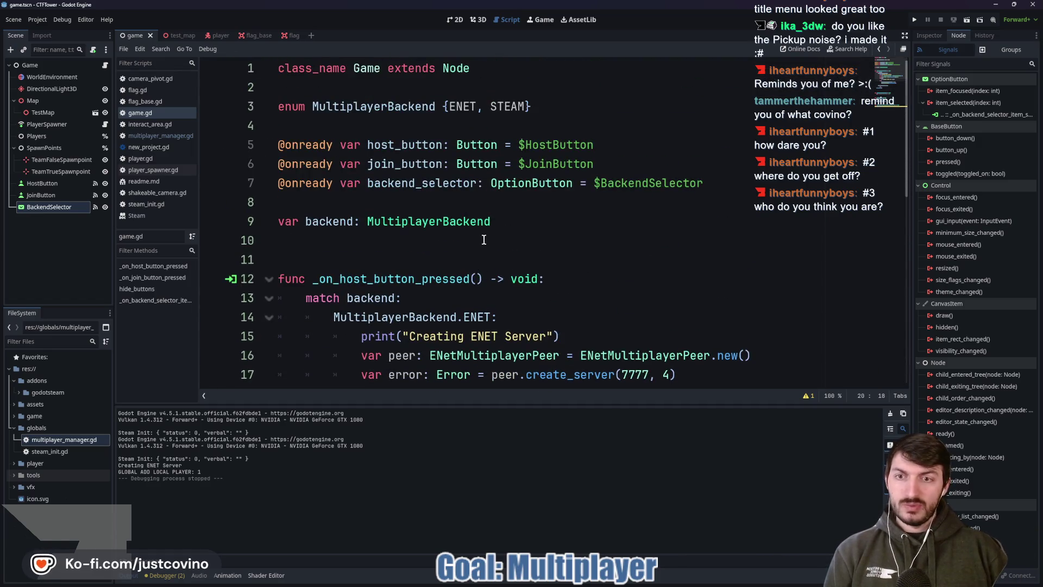
scroll(482, 239, down, 8)
click(355, 184)
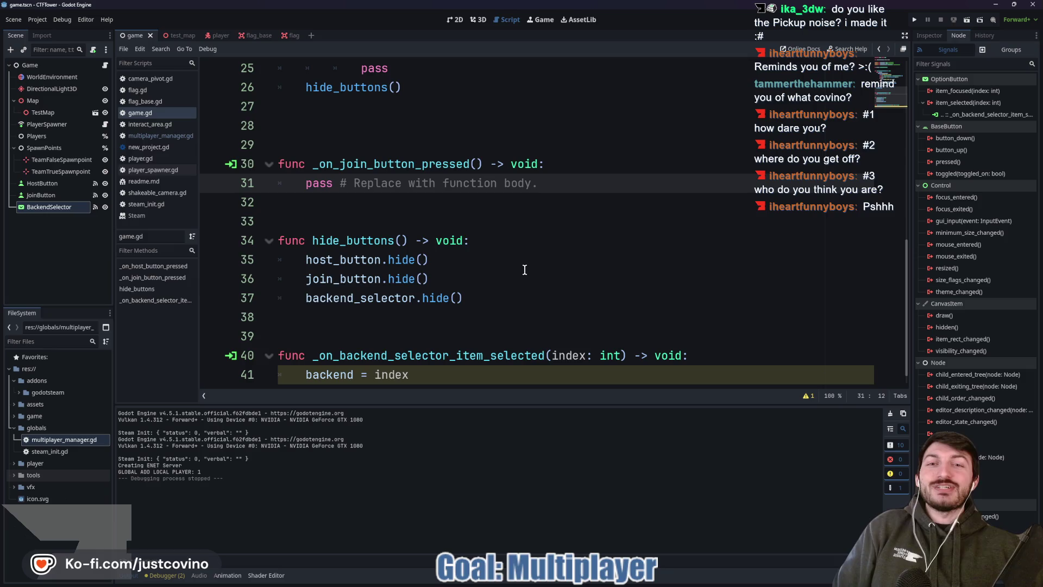
click(421, 195)
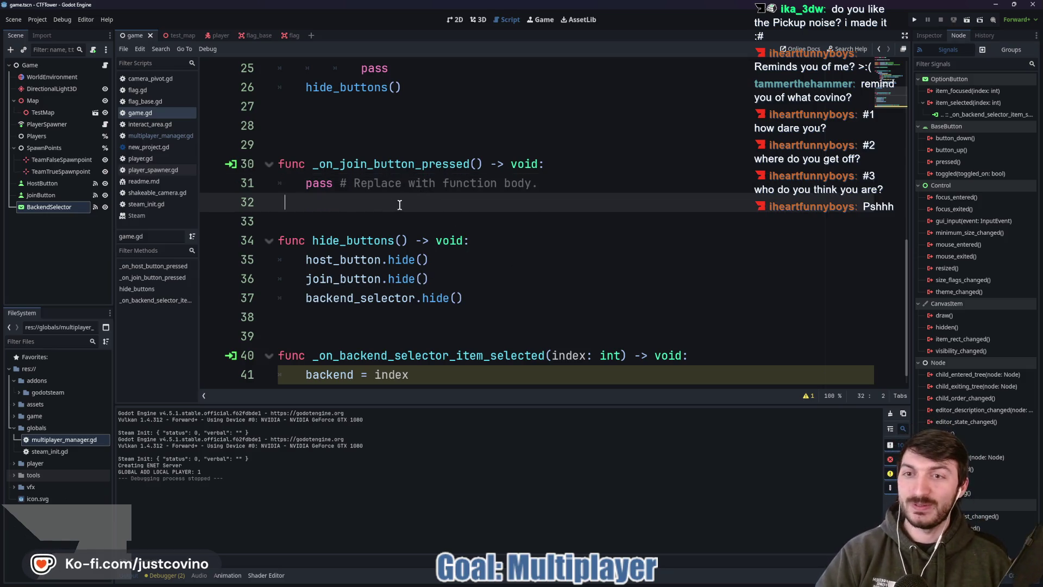
scroll(510, 170, down, 1)
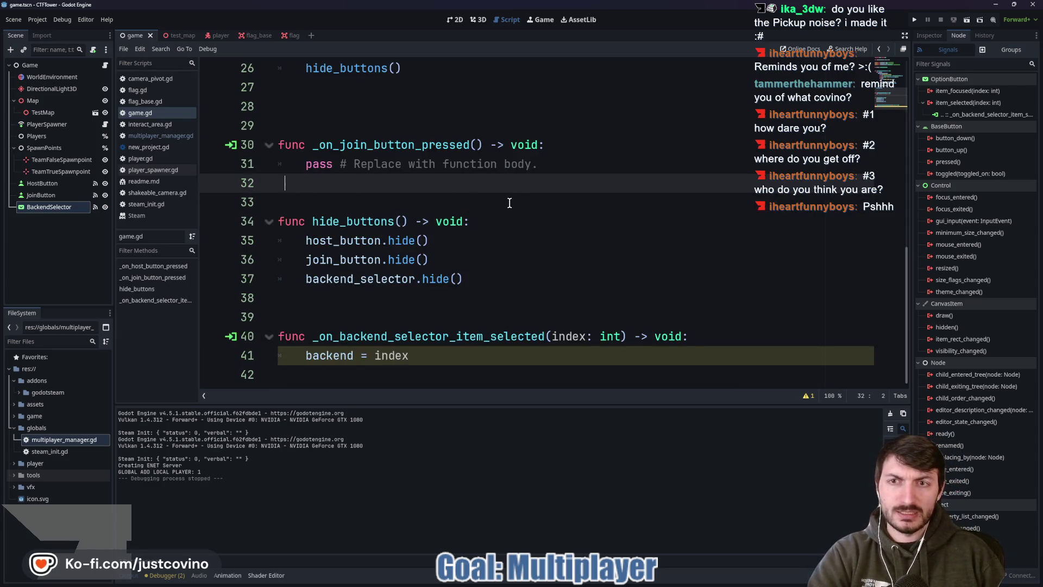
mouse_move(649, 581)
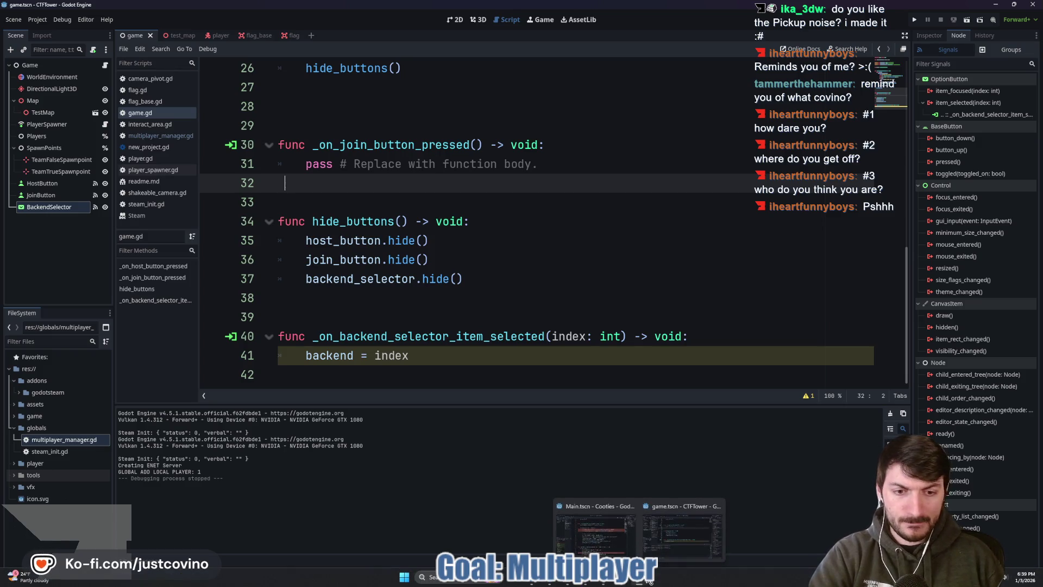
Step: In the Cooties project's main_menu.gd, select the ENet client-connection code on lines 145–154
click(577, 533)
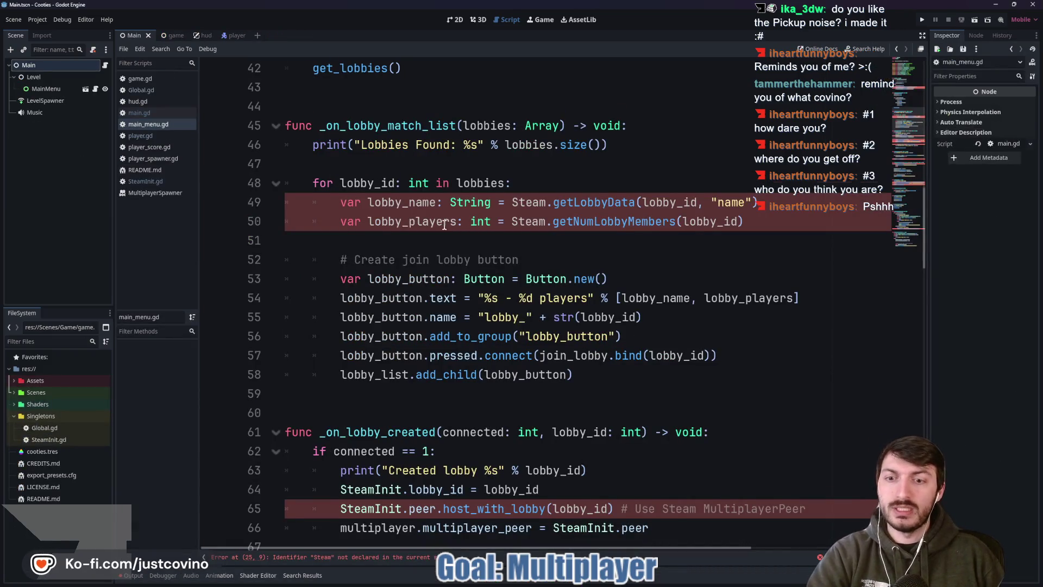
scroll(445, 225, down, 9)
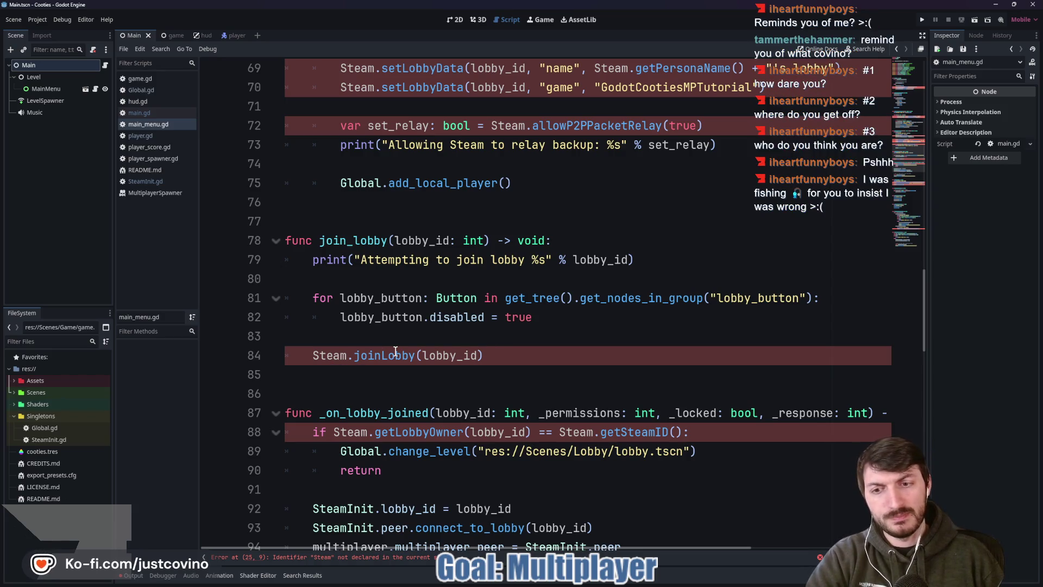
scroll(434, 334, up, 4)
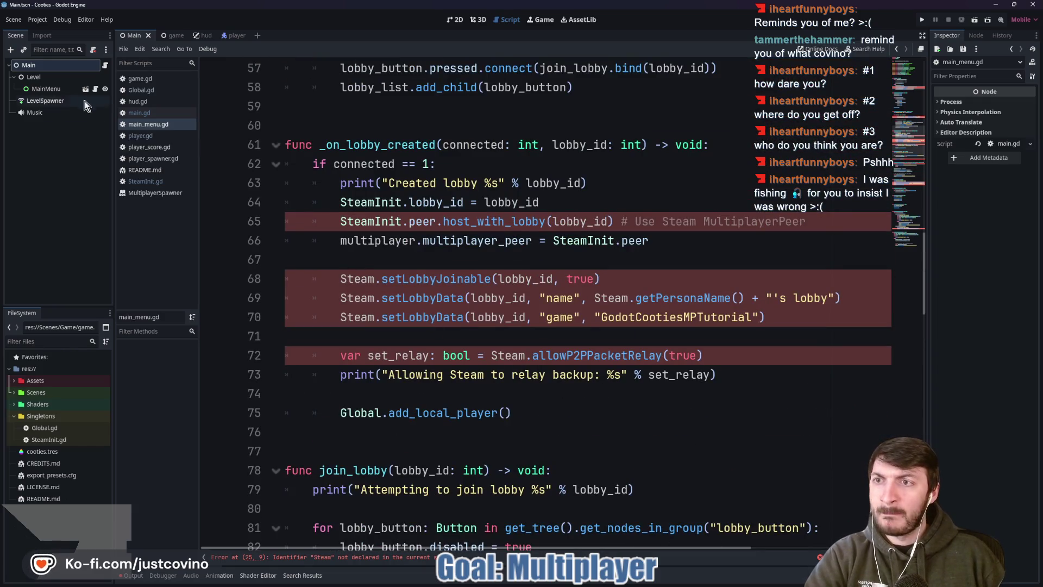
scroll(503, 209, up, 5)
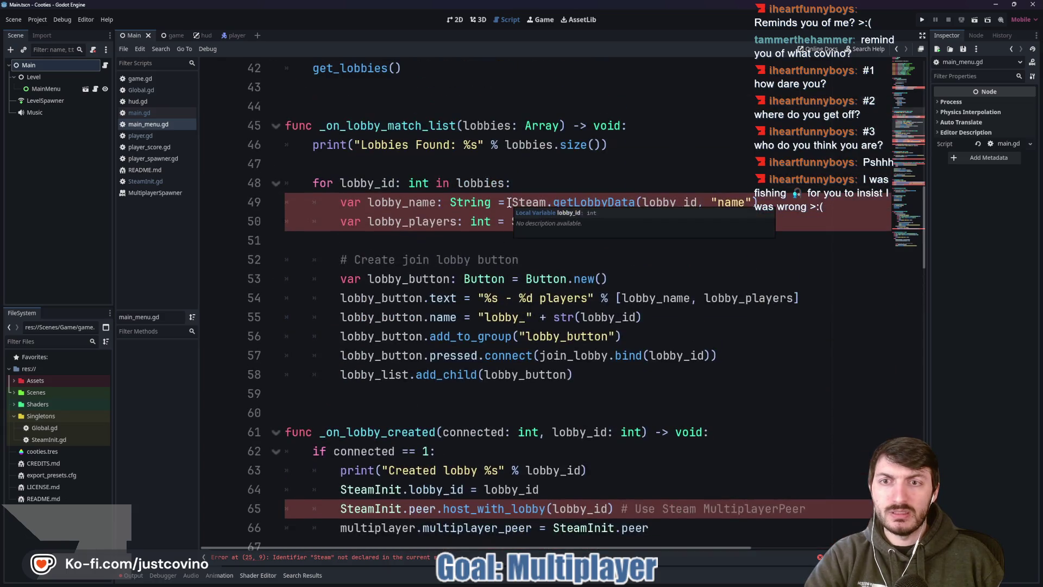
scroll(503, 209, up, 6)
scroll(503, 208, down, 13)
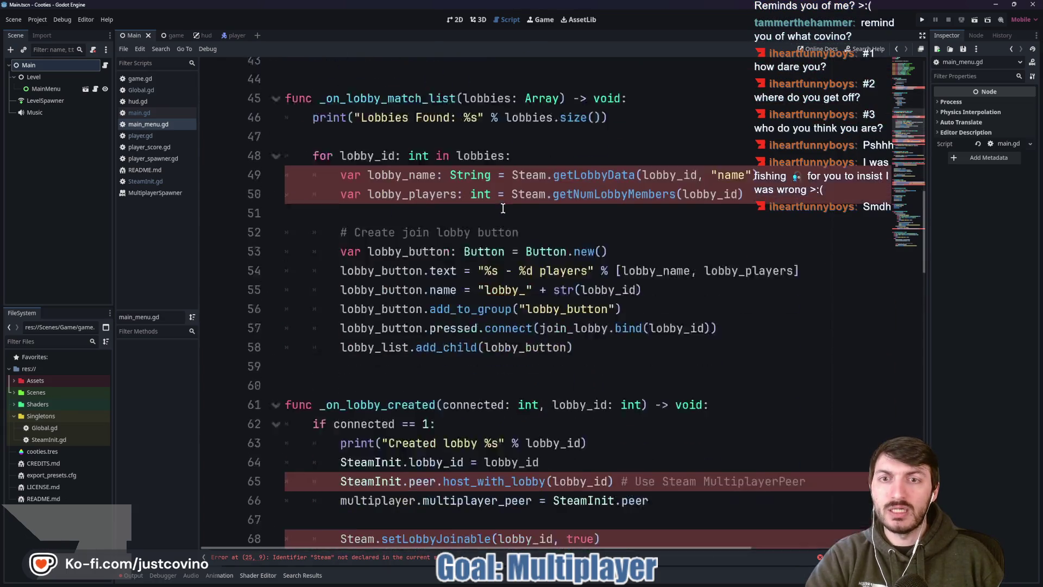
scroll(503, 208, down, 15)
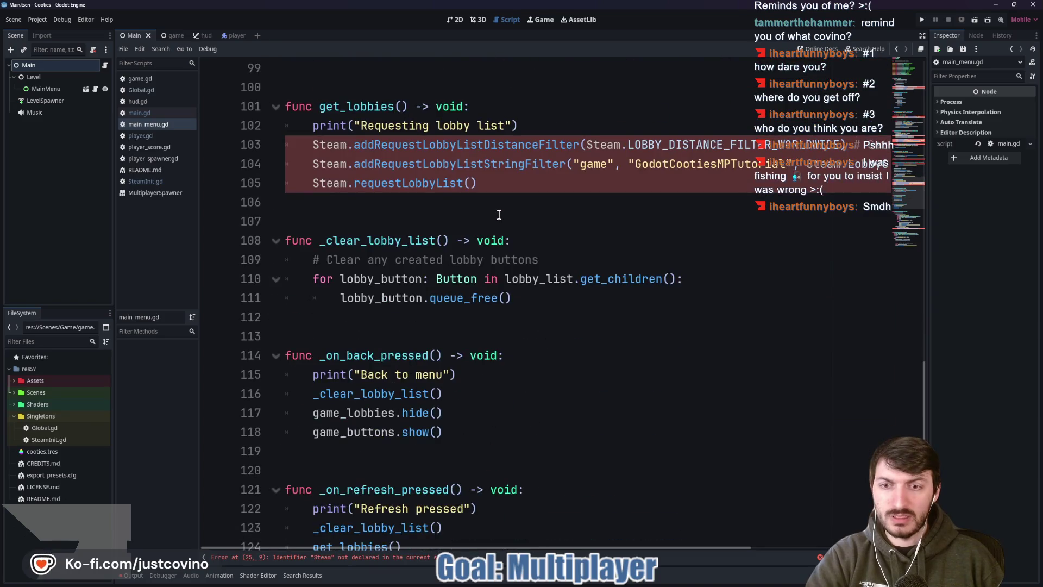
scroll(498, 214, down, 8)
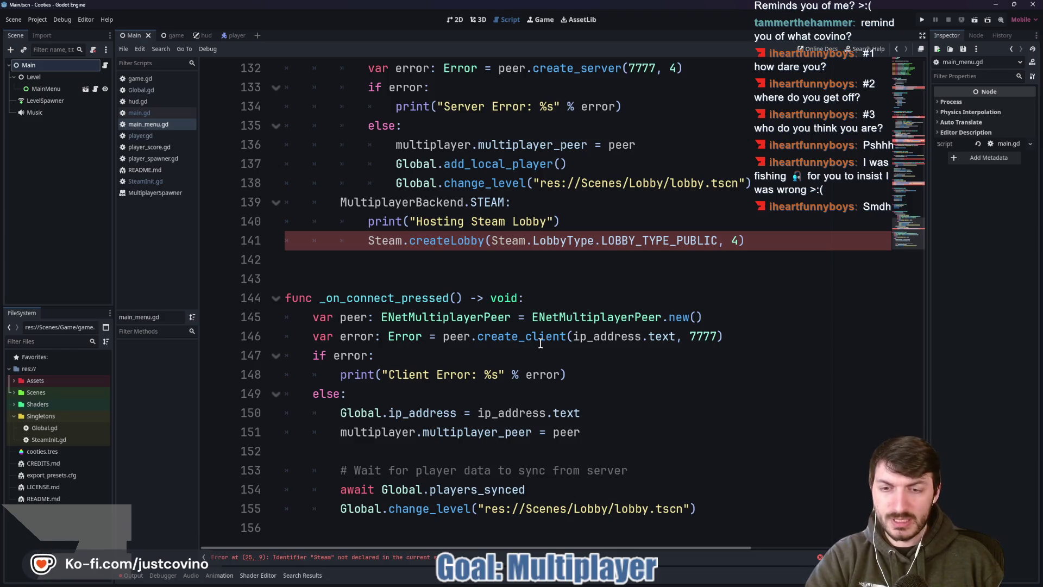
mouse_move(298, 314)
mouse_down()
mouse_move(663, 531)
mouse_move(725, 496)
mouse_up()
key(ctrl+c)
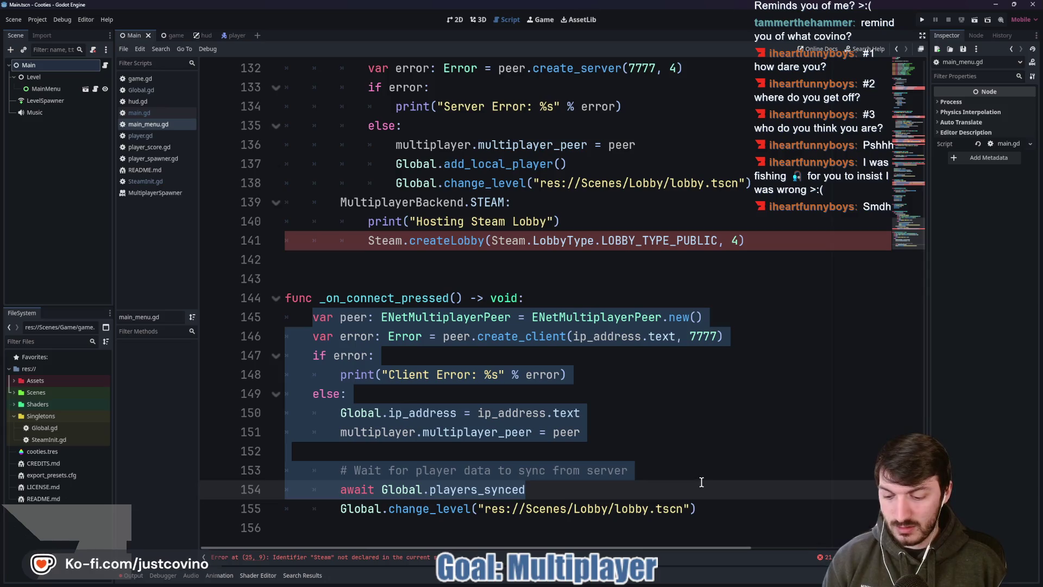
Step: Highlight the uses of ip_address, then return to CTFTower's game.gd
mouse_move(638, 581)
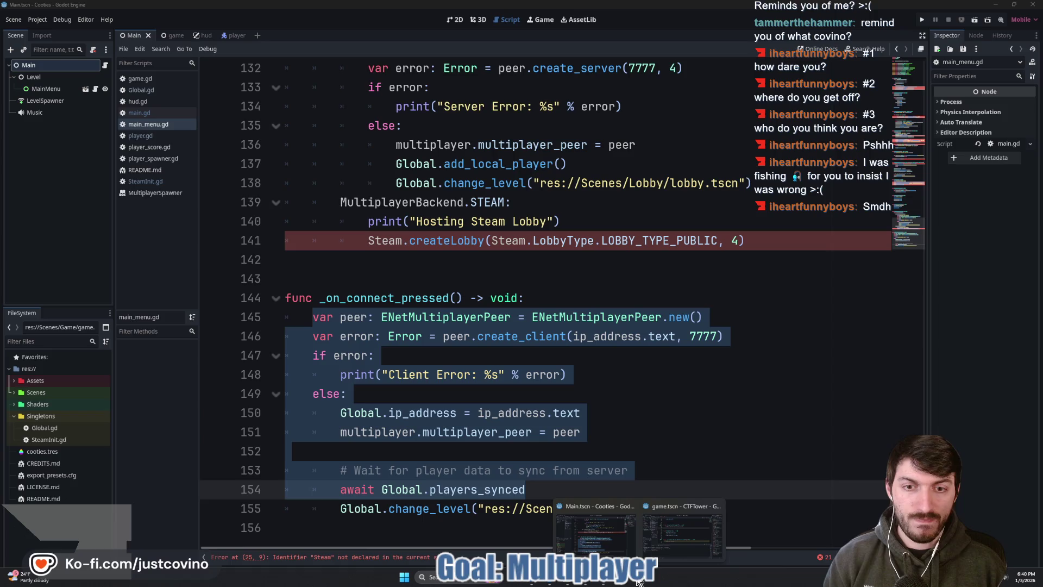
double_click(509, 412)
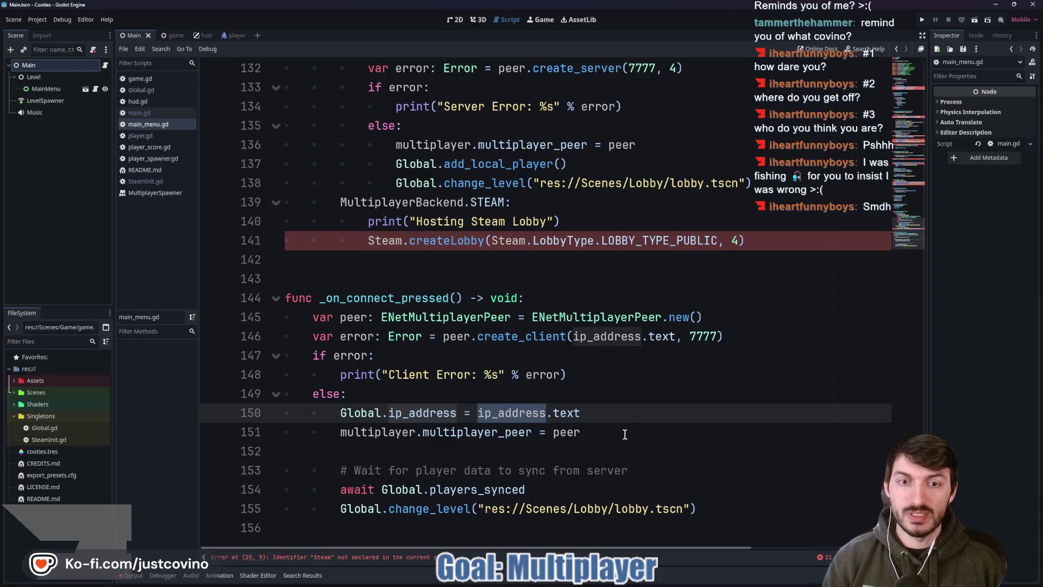
scroll(627, 427, up, 15)
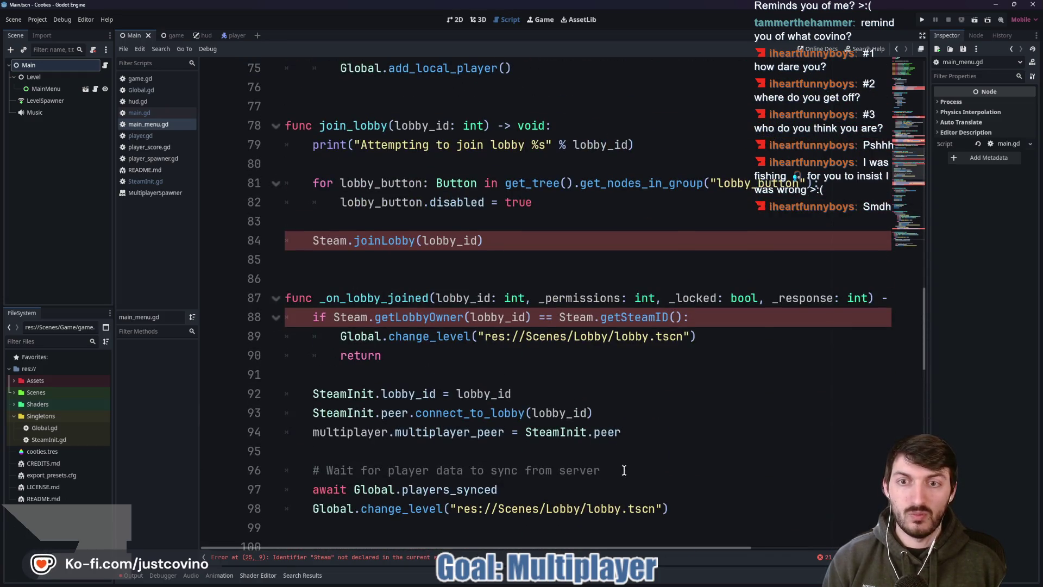
scroll(625, 434, down, 7)
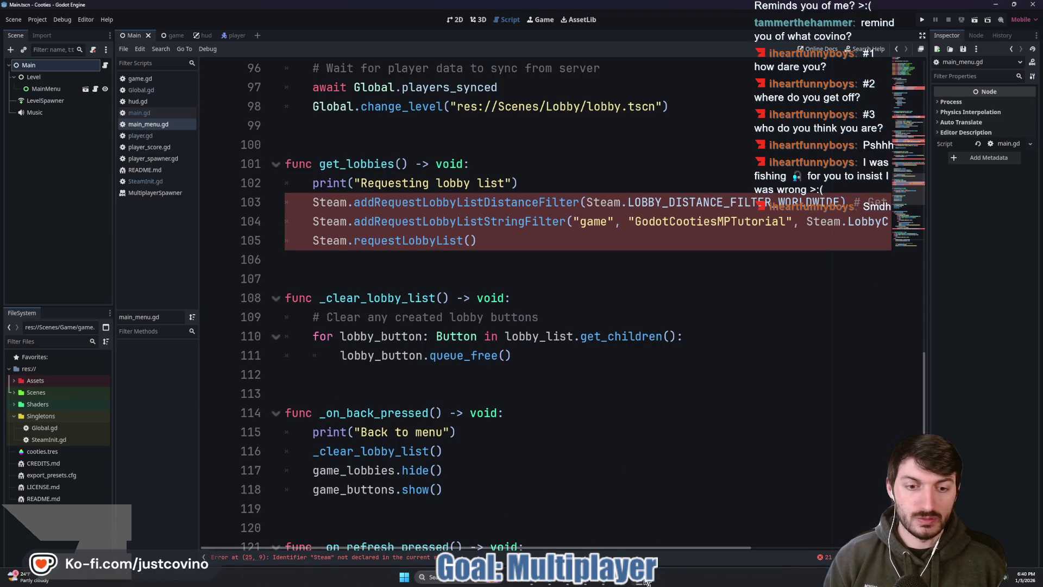
mouse_move(645, 580)
click(676, 539)
drag(539, 164, 286, 161)
key(ctrl+v)
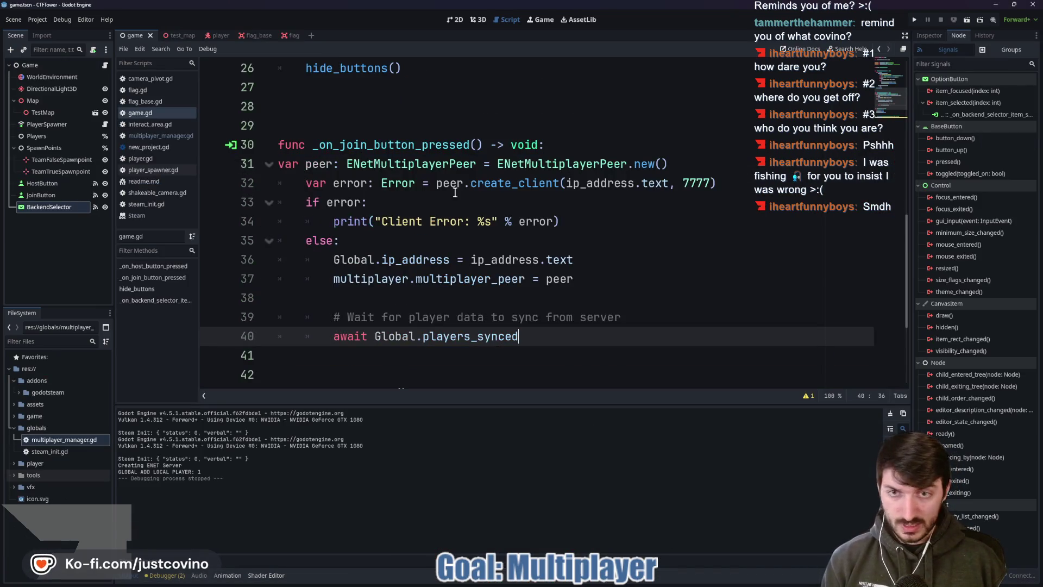
click(278, 163)
key(Tab)
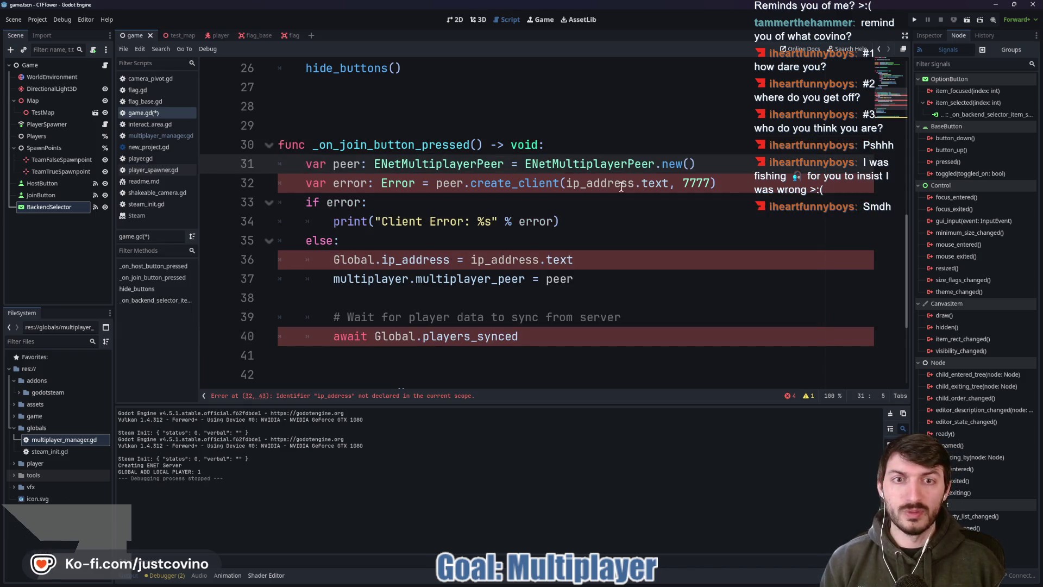
drag(668, 183, 566, 182)
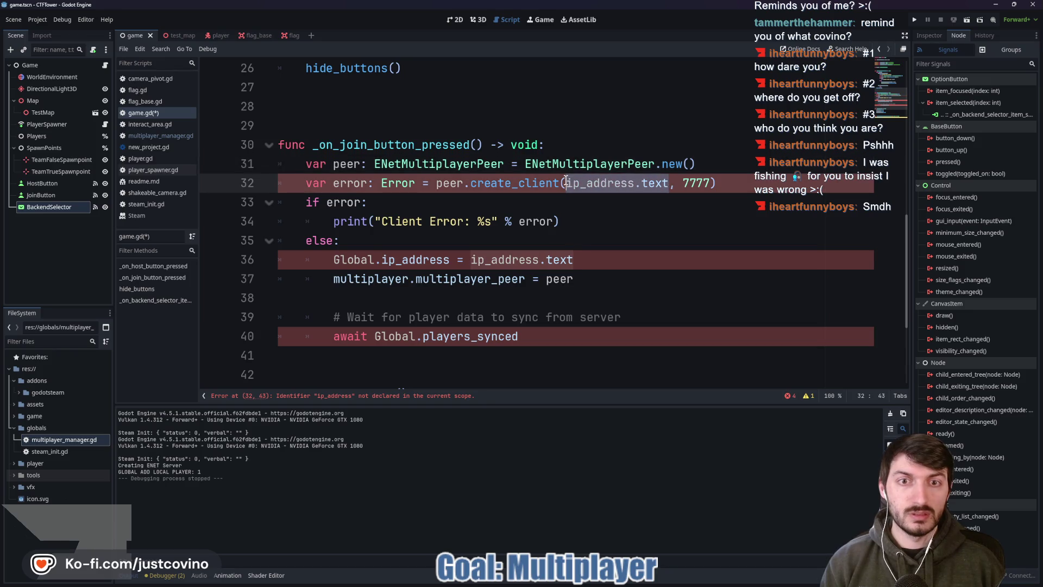
key(ctrl+d)
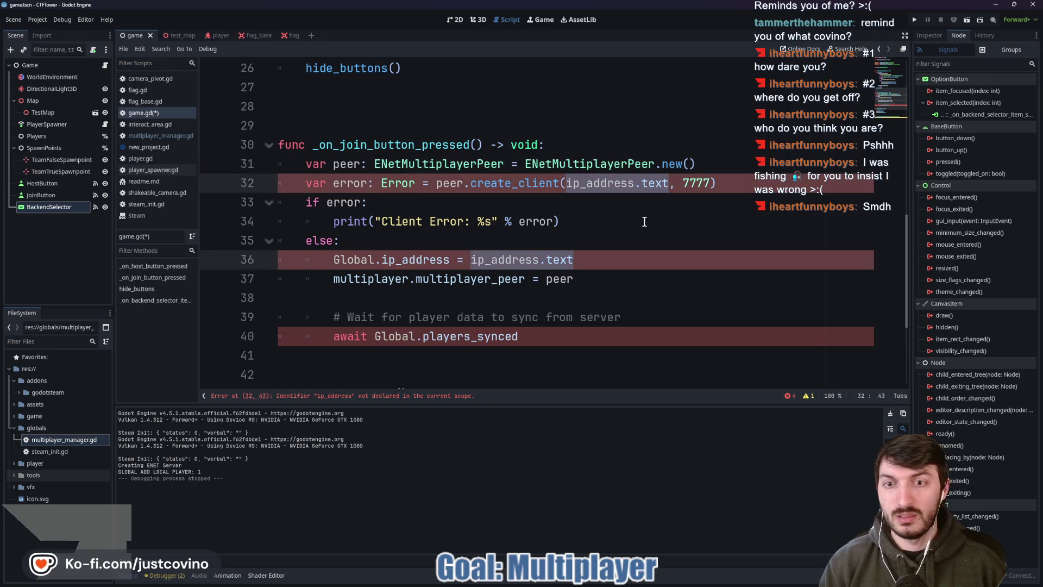
text(MultiplayerMan)
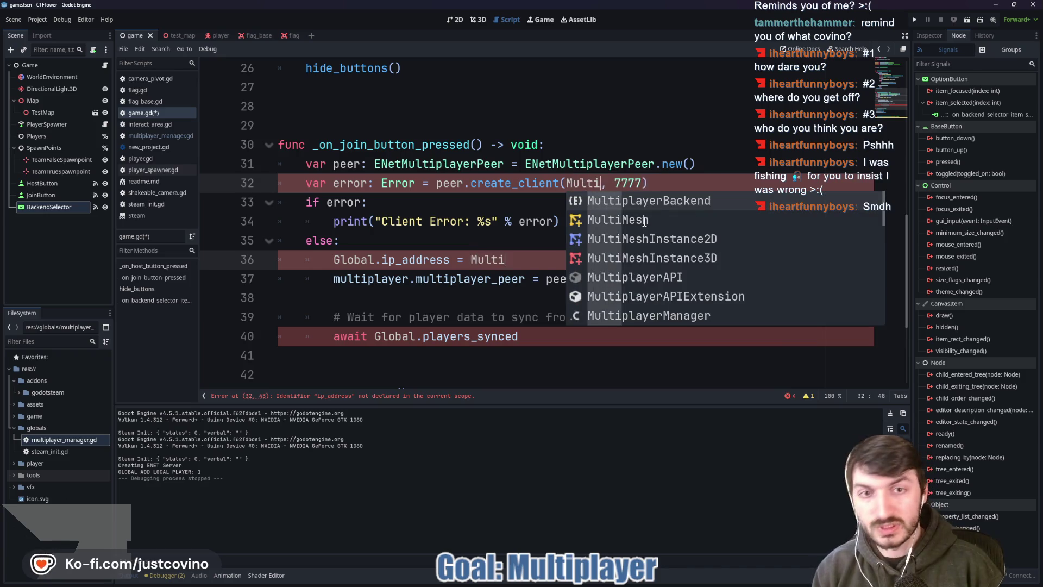
text(ager.ip_address)
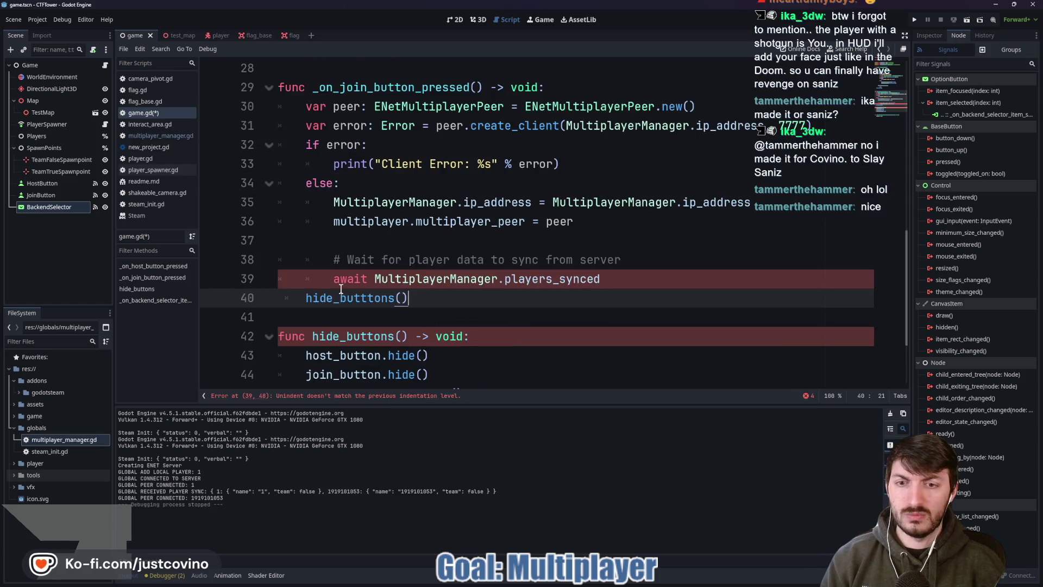
click(332, 279)
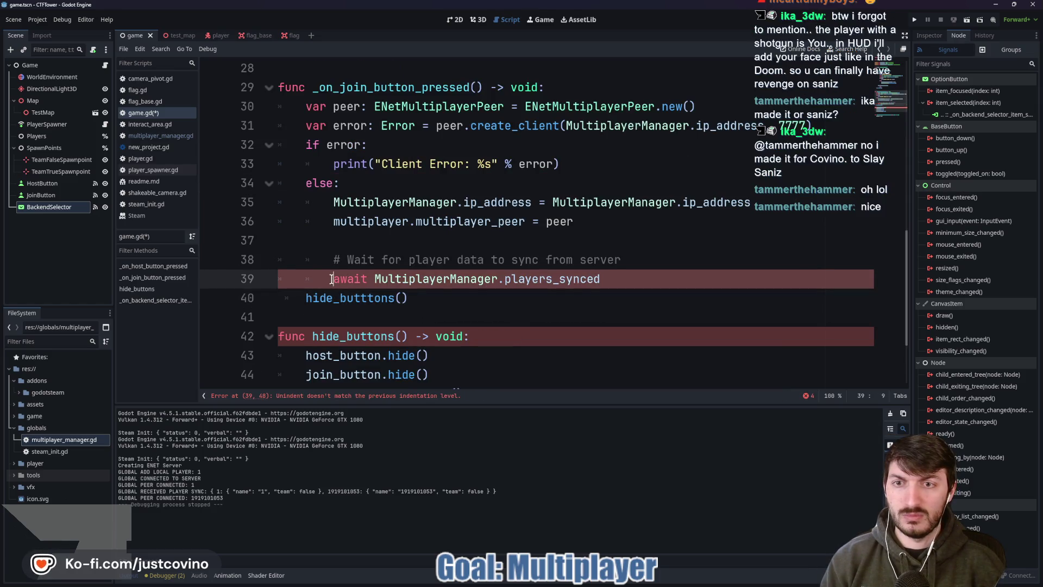
click(337, 234)
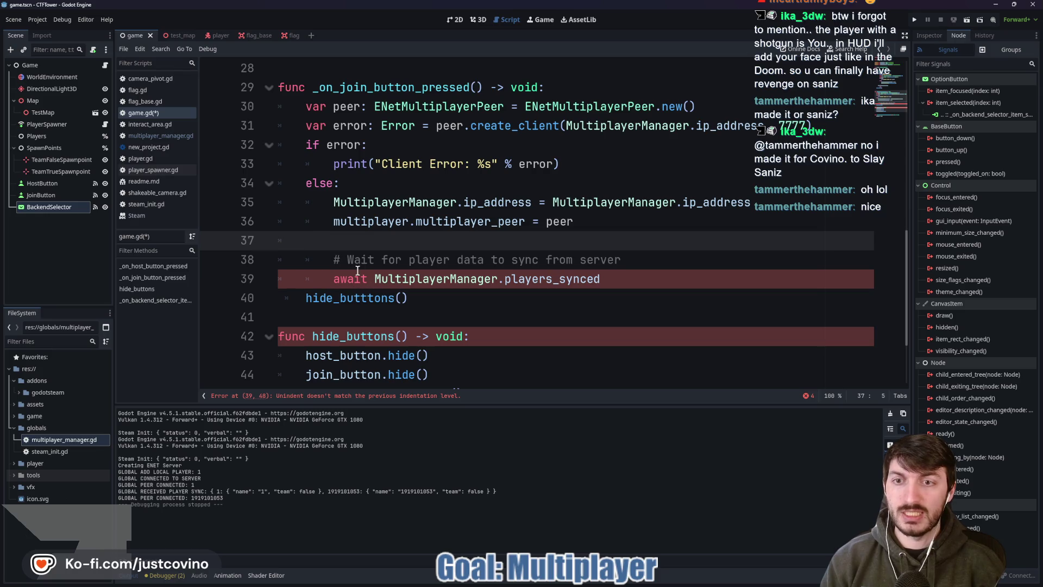
drag(334, 278, 618, 283)
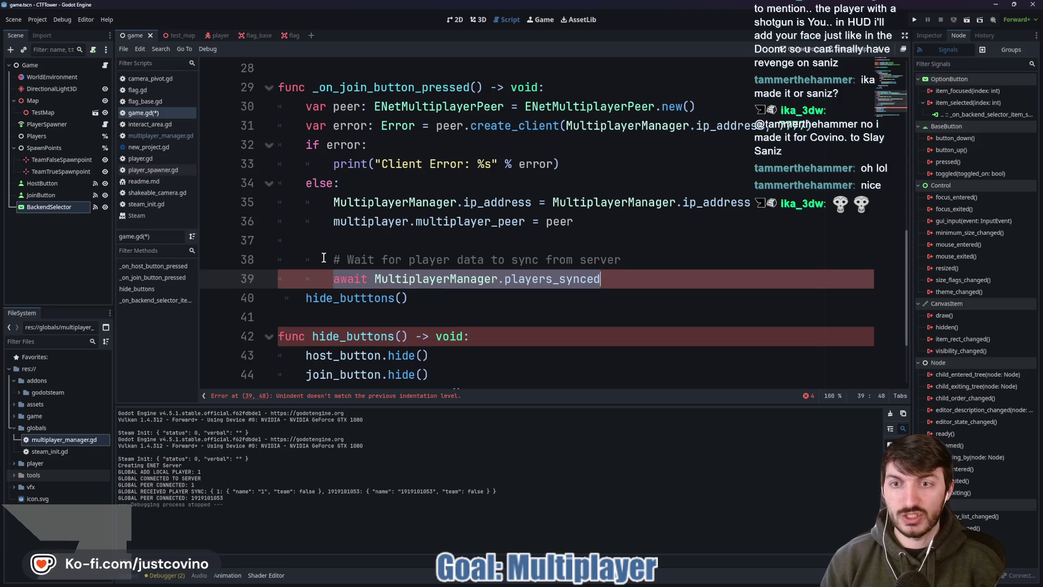
Step: Inspect the indentation of the await and misspelled hide_butttons lines in the join handler
key(ctrl+z)
key(ctrl+z)
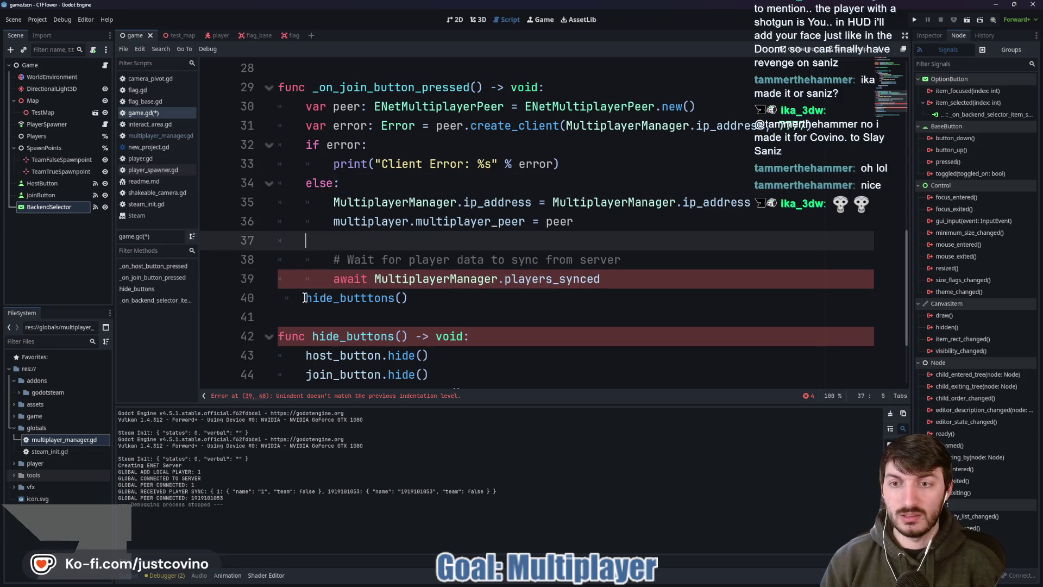
click(303, 298)
key(Tab)
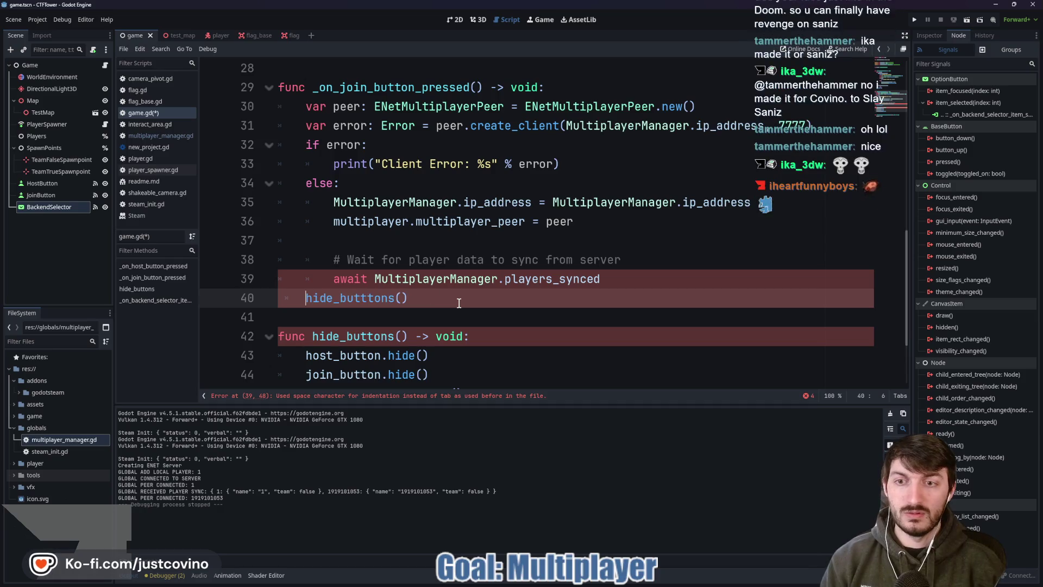
key(shift+Tab)
click(334, 279)
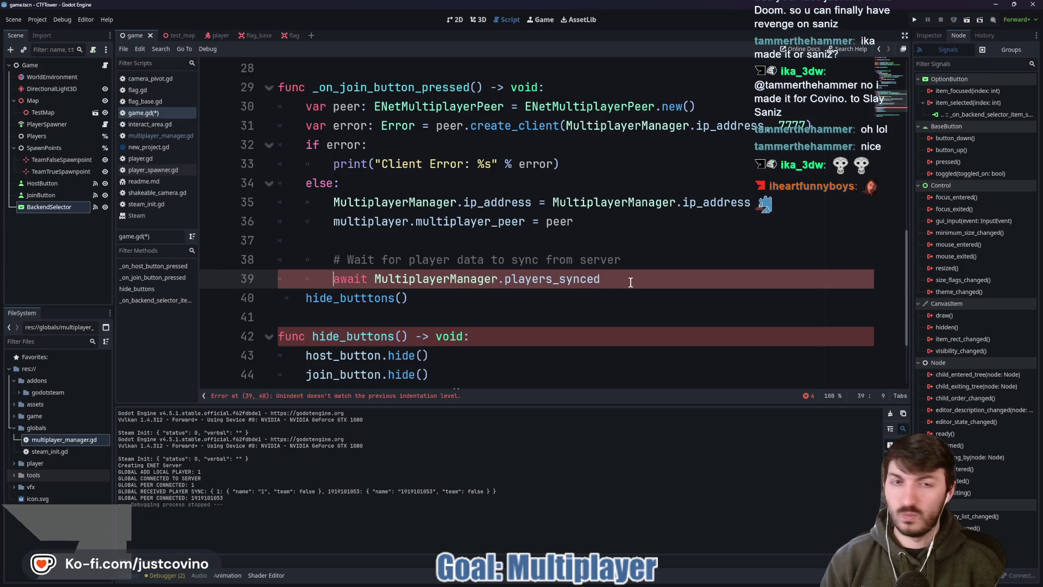
click(565, 245)
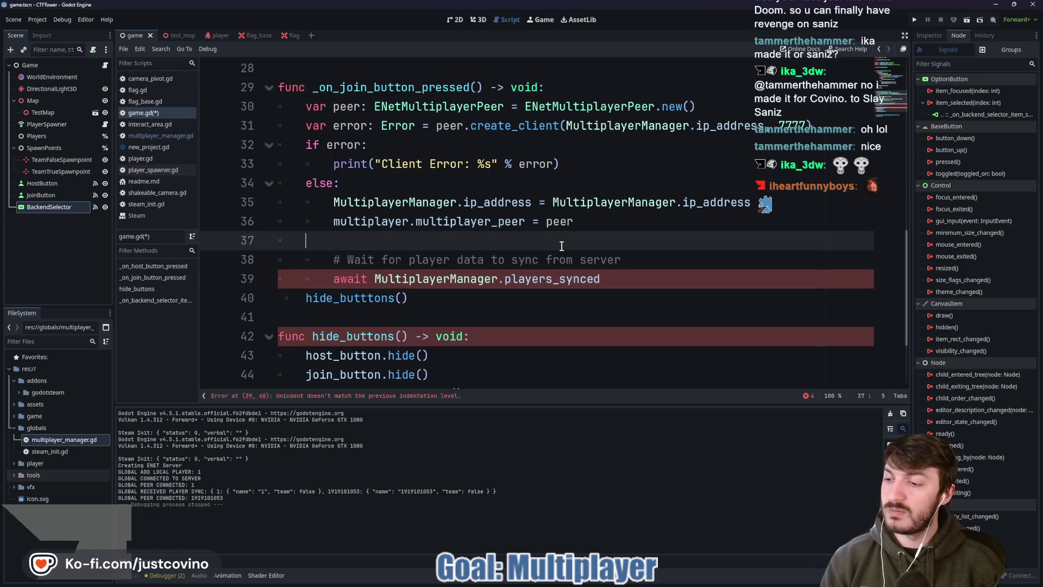
click(645, 275)
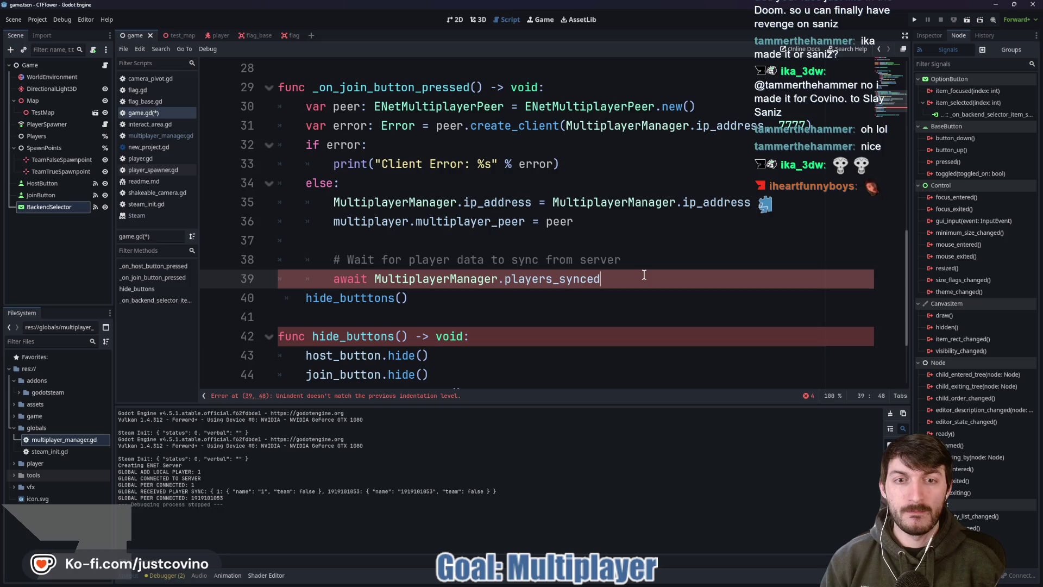
Step: Replace the misspelled line with a tab-indented hide_buttons() call and save game.gd
click(239, 297)
key(BackSpace)
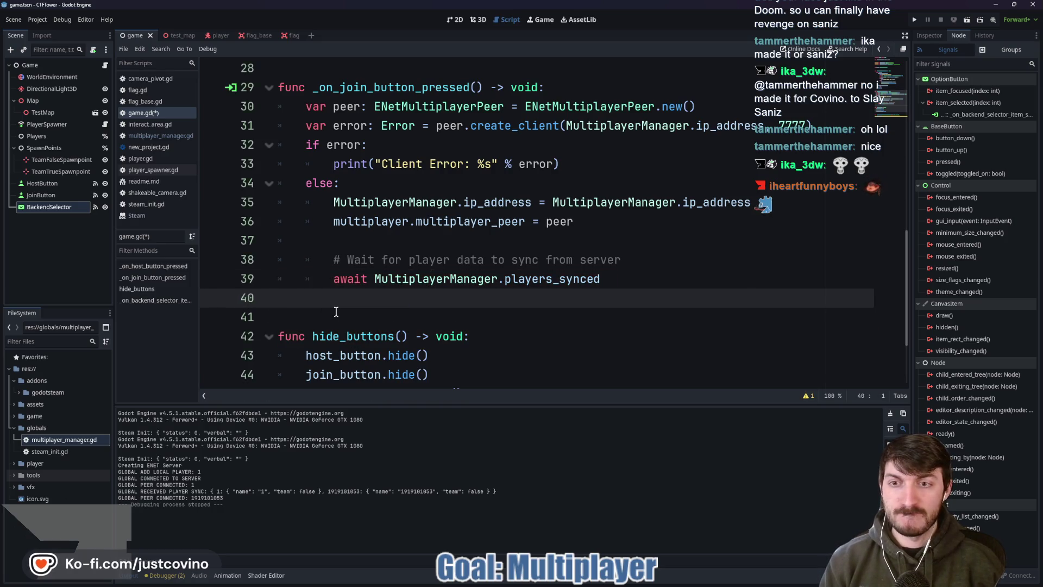
key(Tab)
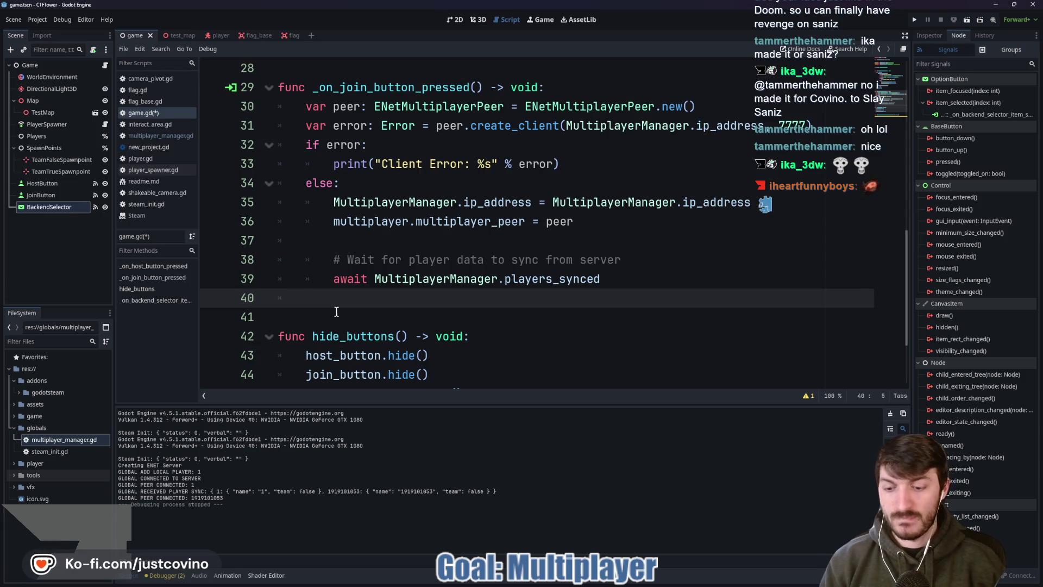
text(hide_buttons)
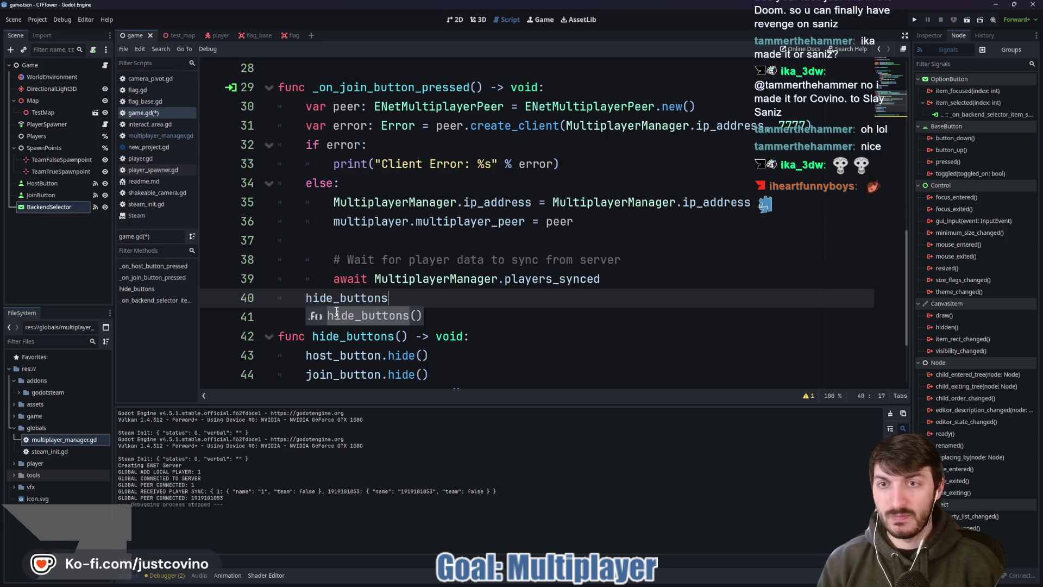
key(Escape)
text(())
key(ctrl+s)
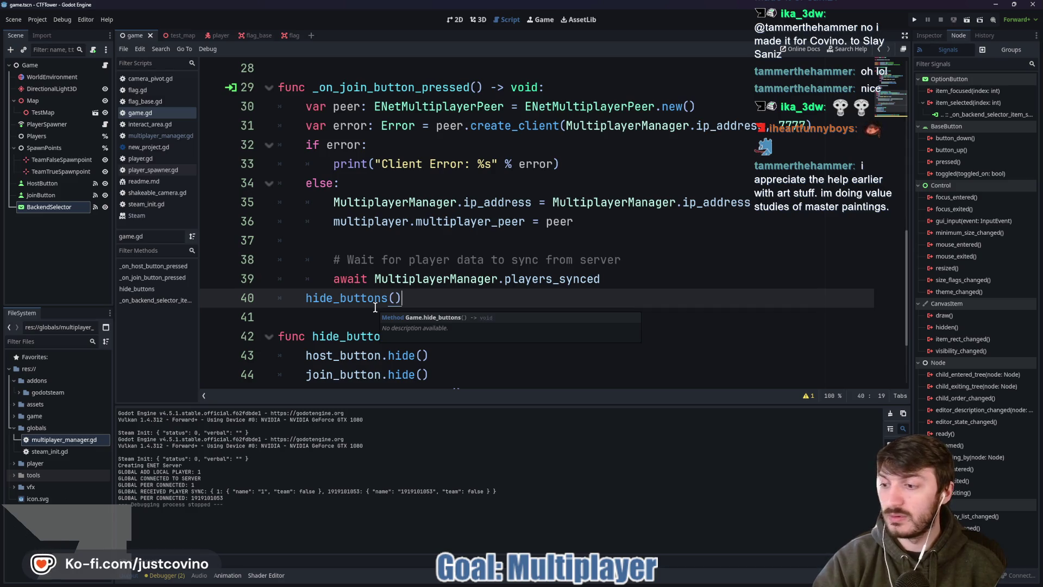
Step: Leave a single blank line between the join handler and the hide_buttons function
click(446, 241)
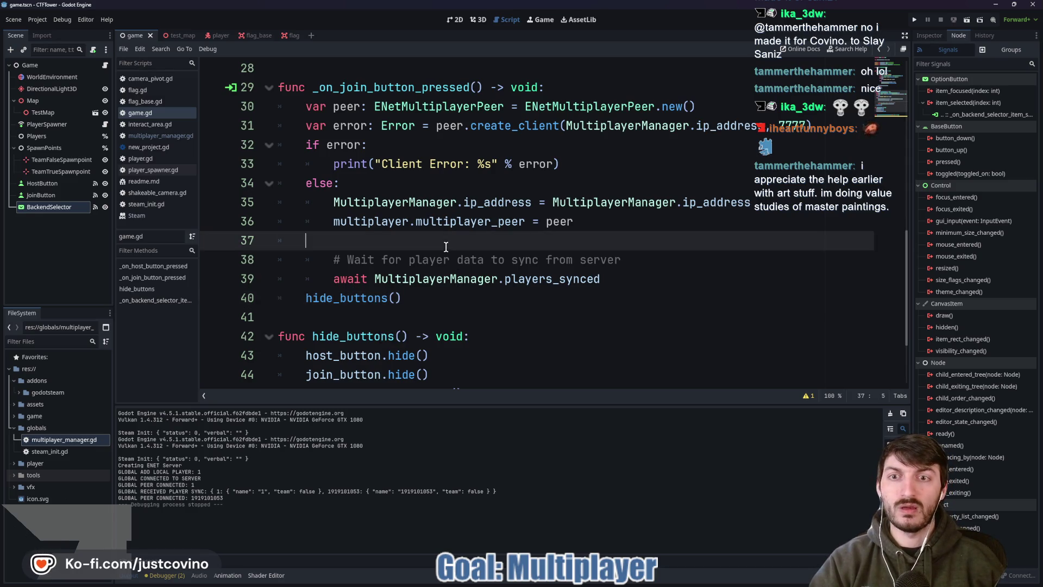
click(425, 303)
click(432, 317)
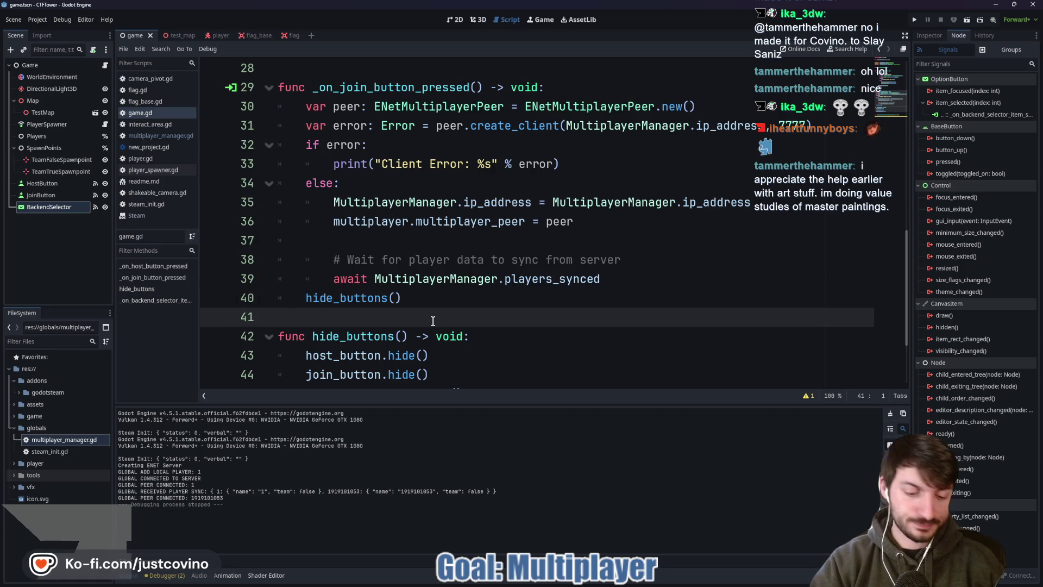
key(Return)
scroll(431, 283, down, 3)
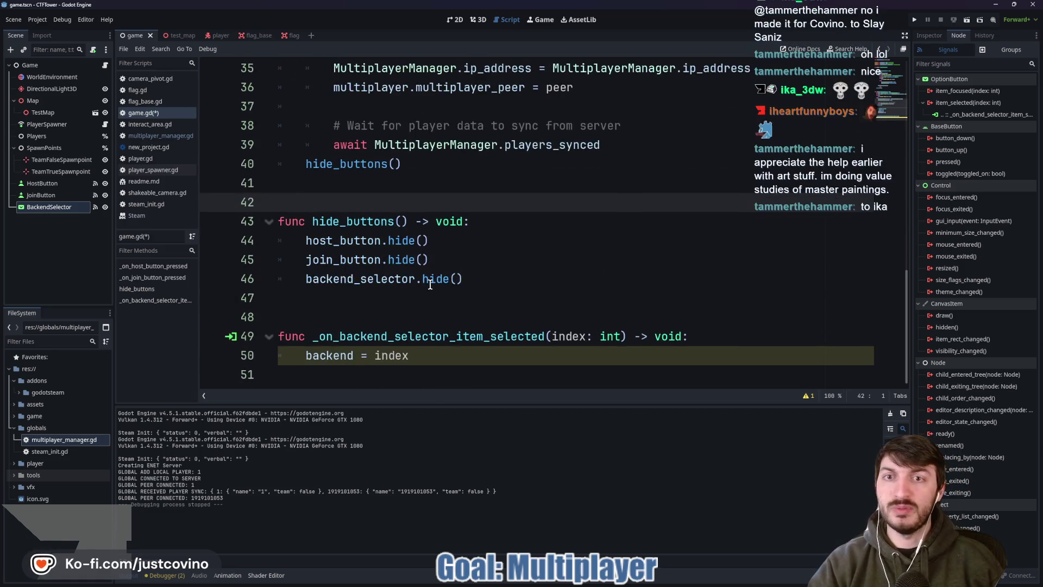
mouse_move(431, 285)
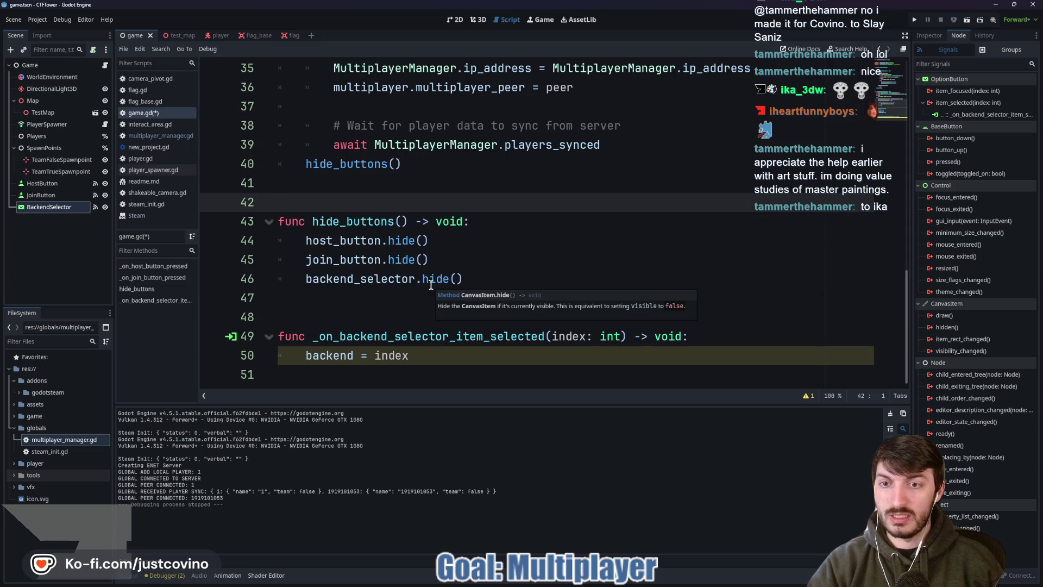
click(370, 306)
key(Delete)
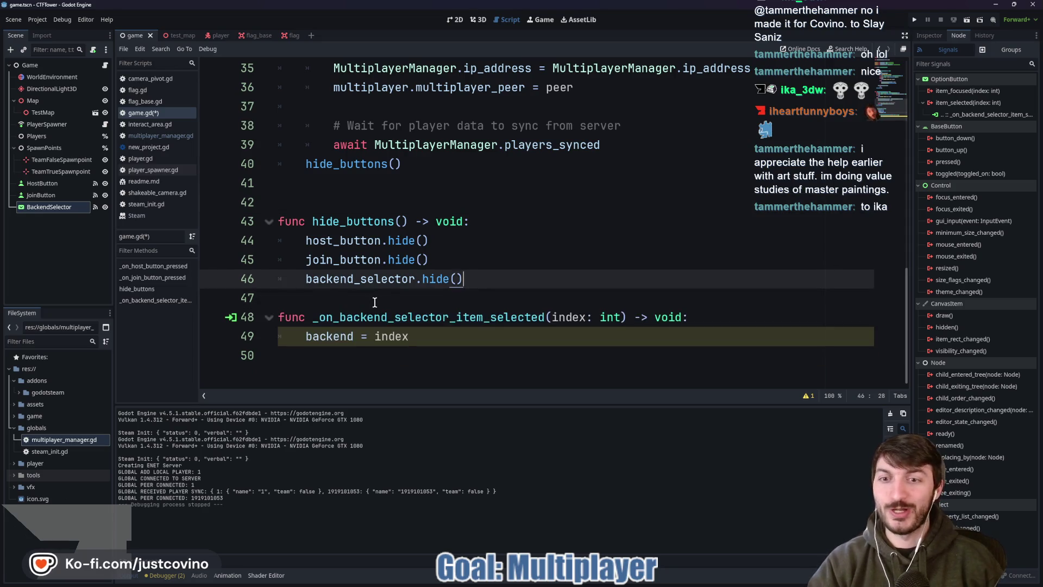
key(Return)
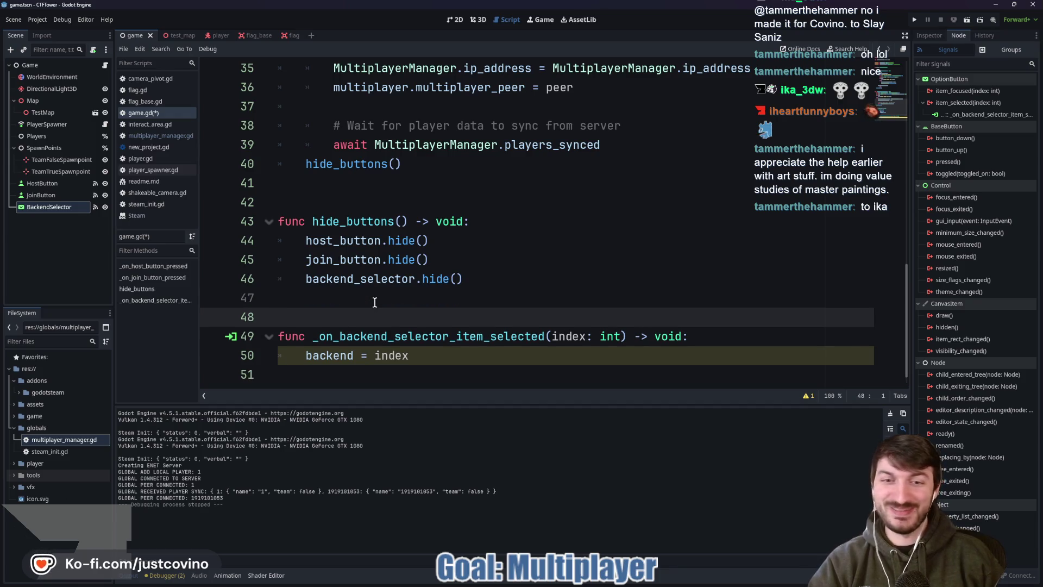
scroll(374, 303, up, 7)
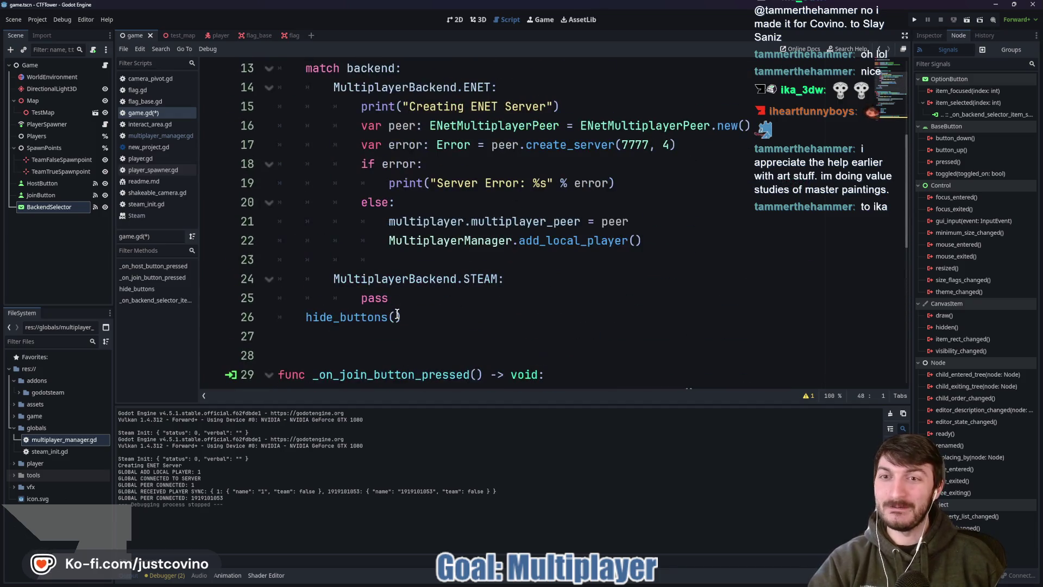
scroll(397, 316, up, 4)
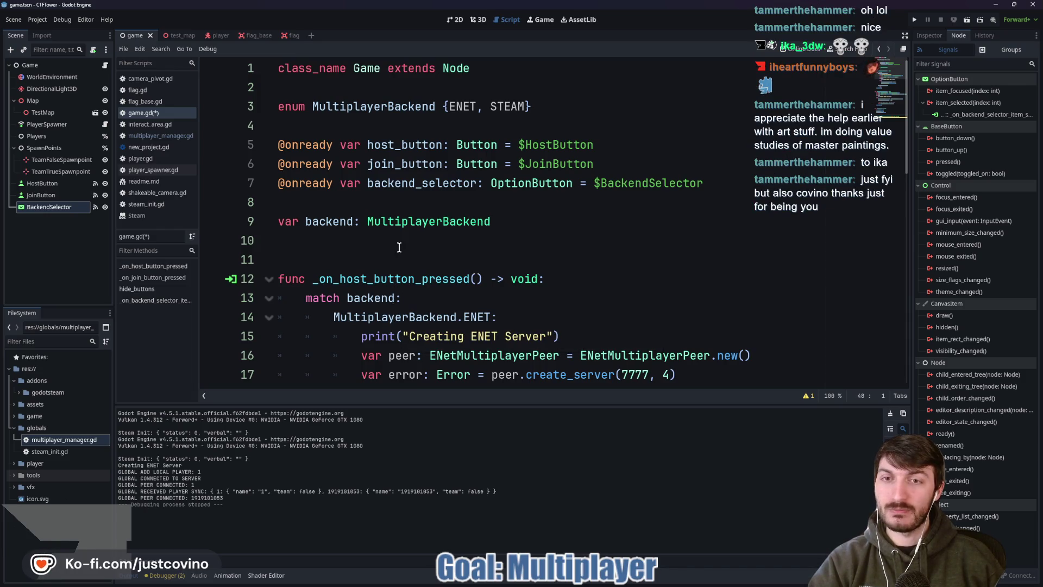
Step: Open the PlayerSpawner script and review its spawn_function and spawn_player code
click(74, 123)
click(105, 124)
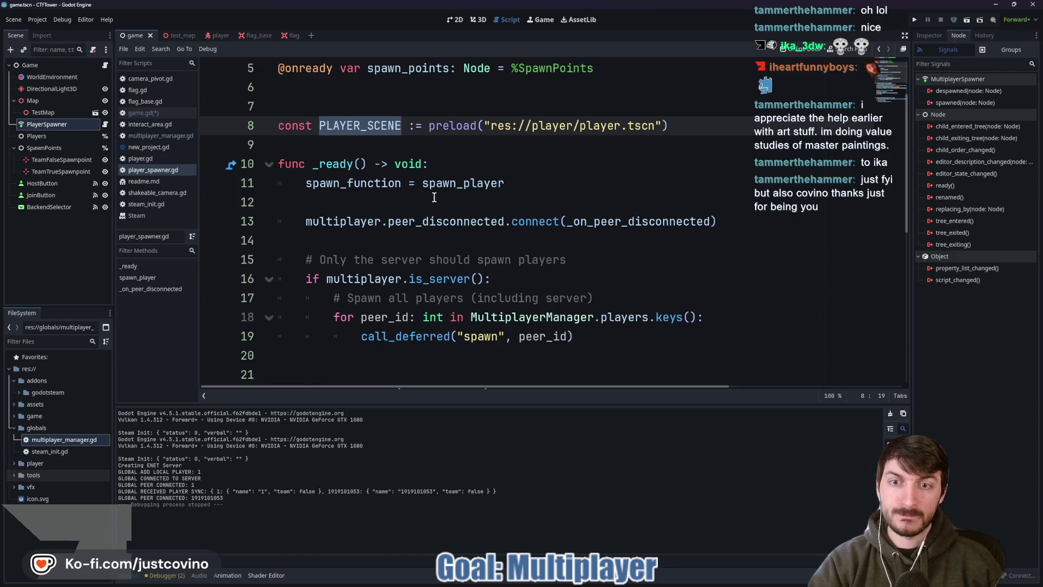
double_click(353, 183)
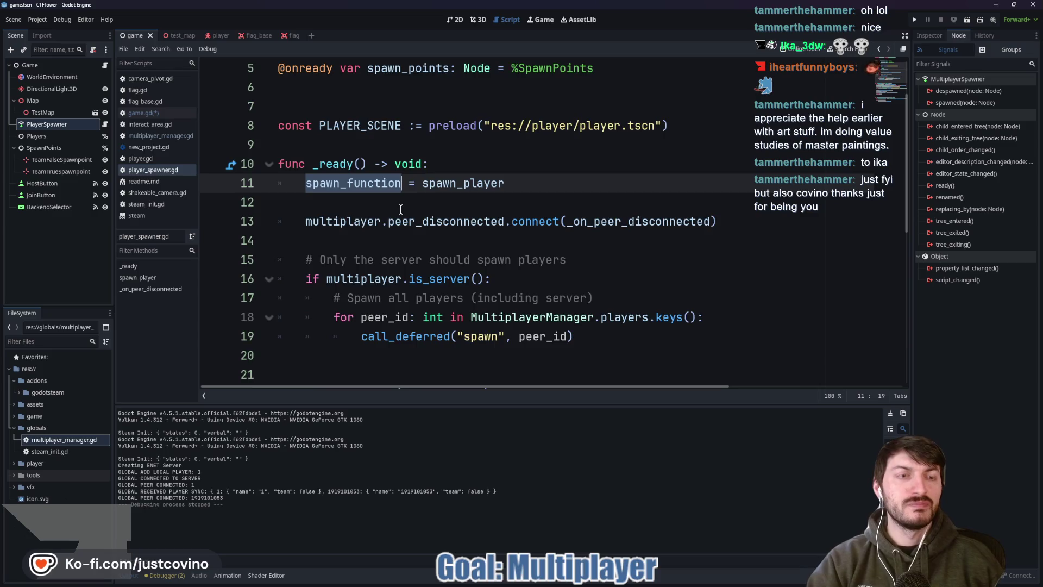
scroll(395, 207, down, 5)
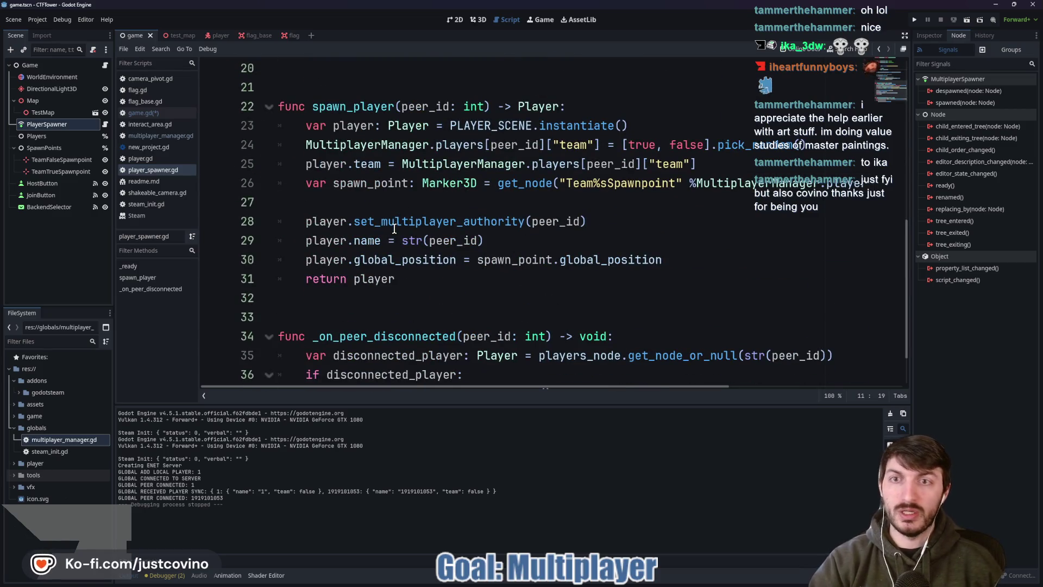
scroll(393, 230, down, 1)
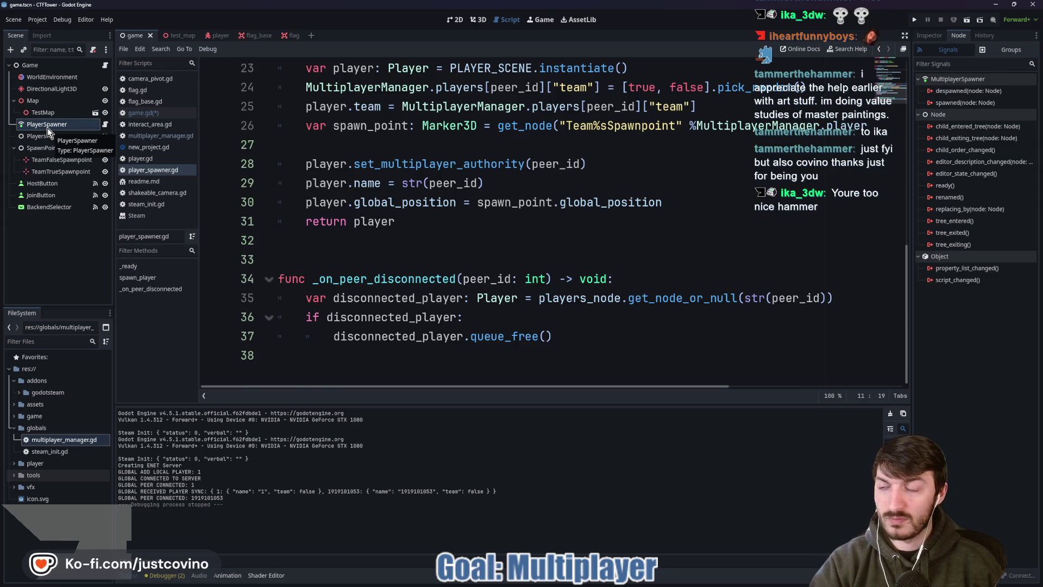
Step: Back in game.gd, insert a blank line after line 8's node declarations
click(105, 65)
scroll(478, 238, down, 2)
scroll(489, 235, up, 2)
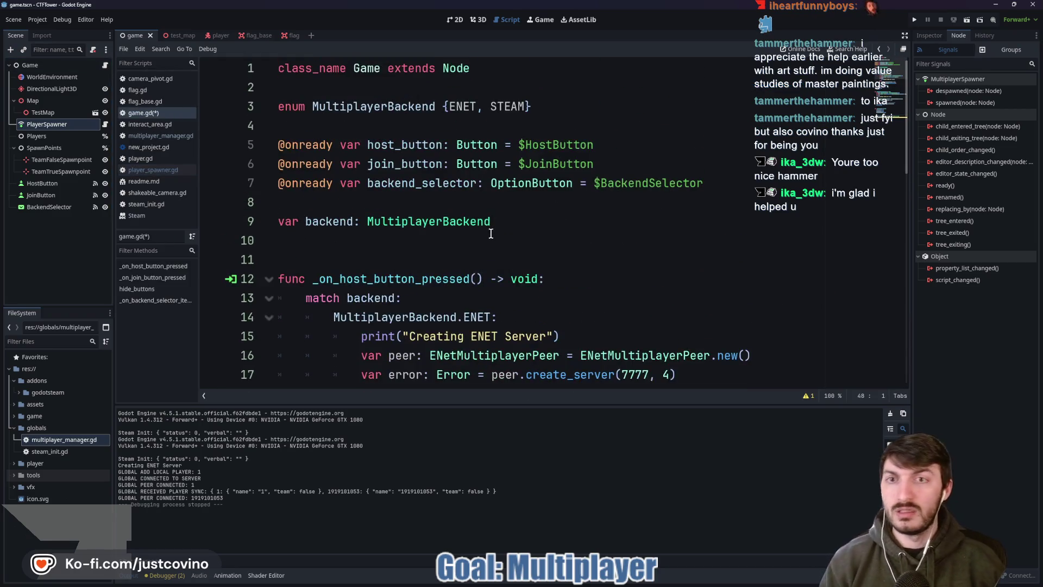
click(355, 201)
key(Return)
key(Return)
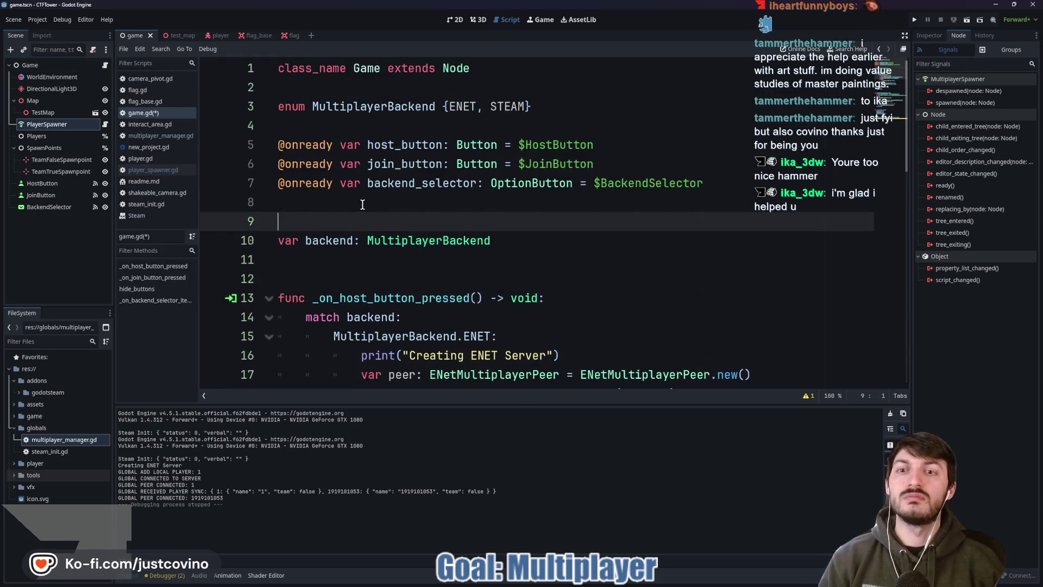
key(Up)
key(Up)
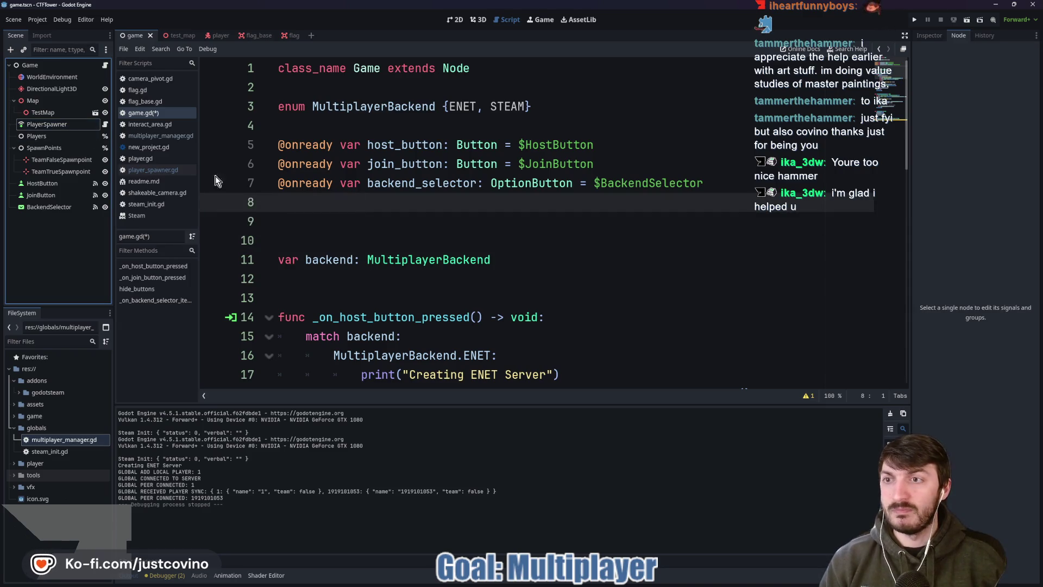
Step: Add an onready PlayerSpawner reference and call player_spawner.spawn() in the join handler
drag(55, 124, 301, 213)
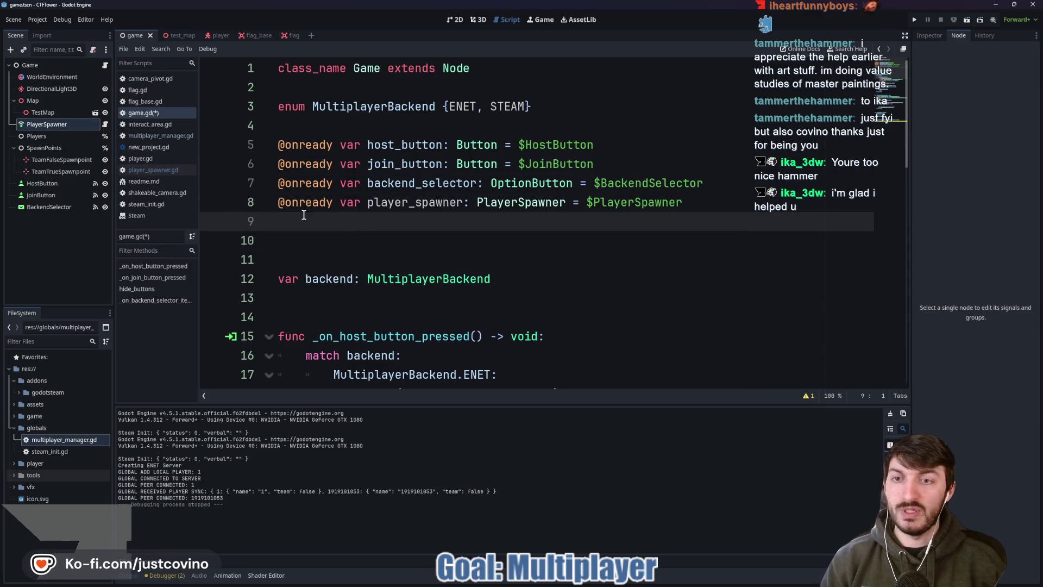
scroll(437, 276, down, 9)
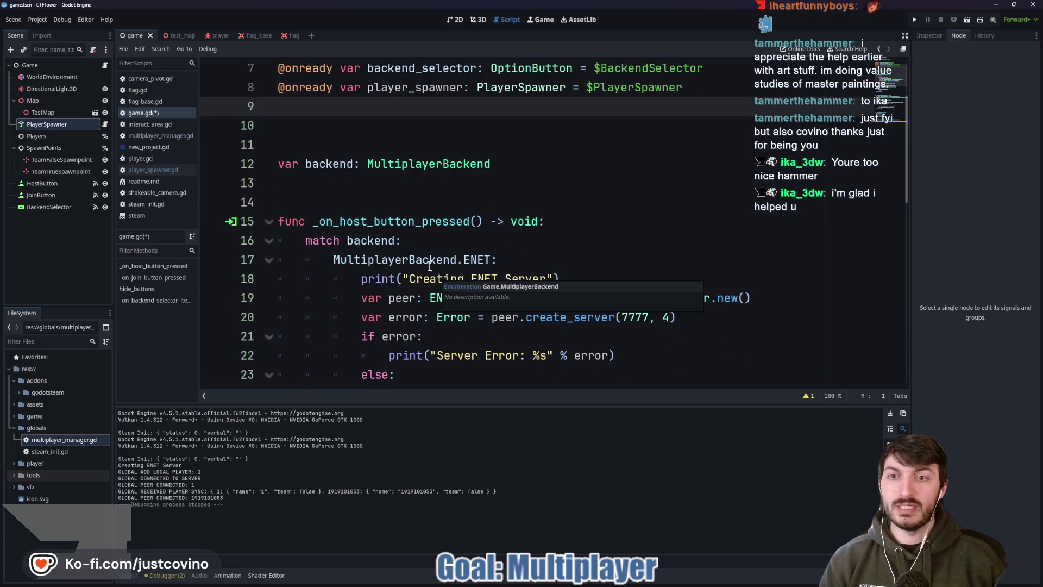
scroll(429, 270, down, 1)
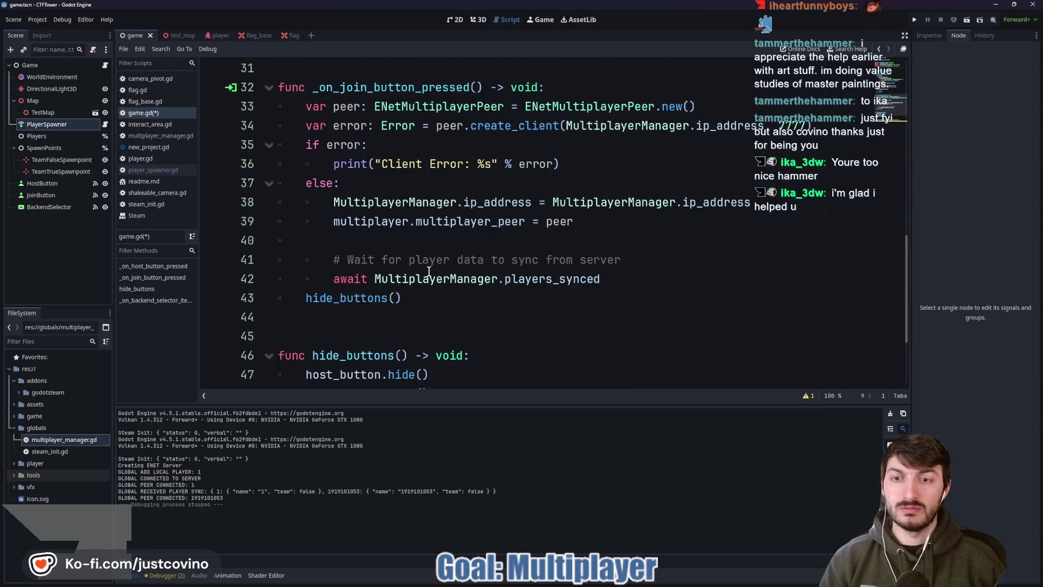
click(371, 315)
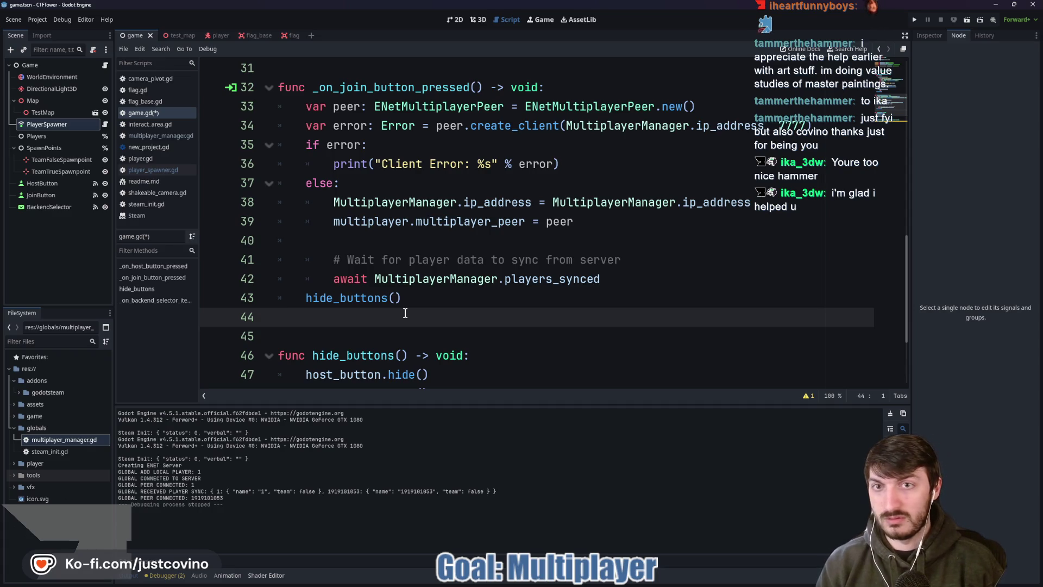
text(player)
key(Return)
text(.spawner.spaw)
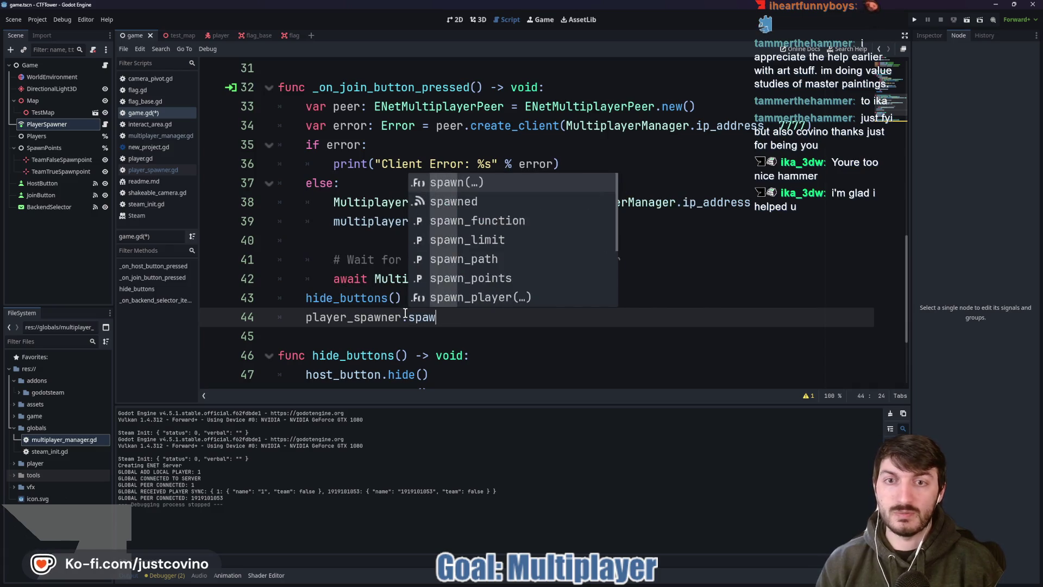
key(Return)
key(Right)
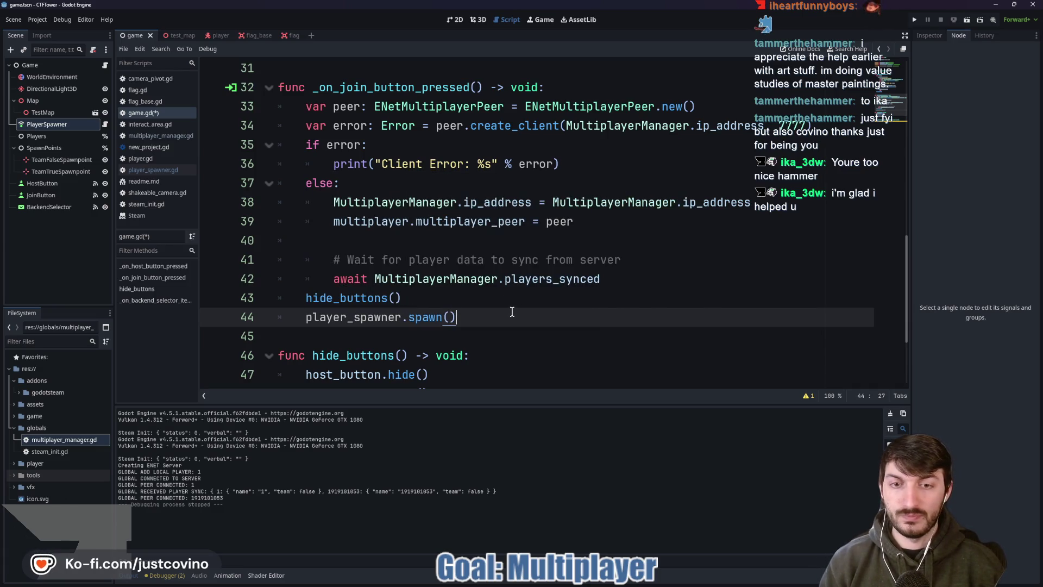
Step: Add player_spawner.spawn() after hide_buttons() on line 30 of the host handler
scroll(515, 312, down, 2)
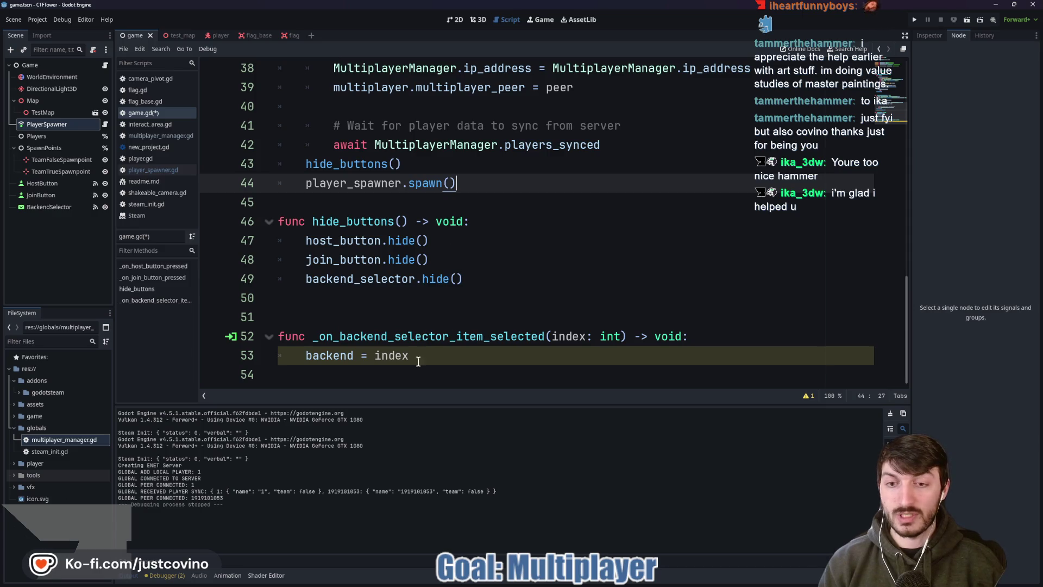
scroll(461, 272, up, 4)
scroll(461, 272, up, 3)
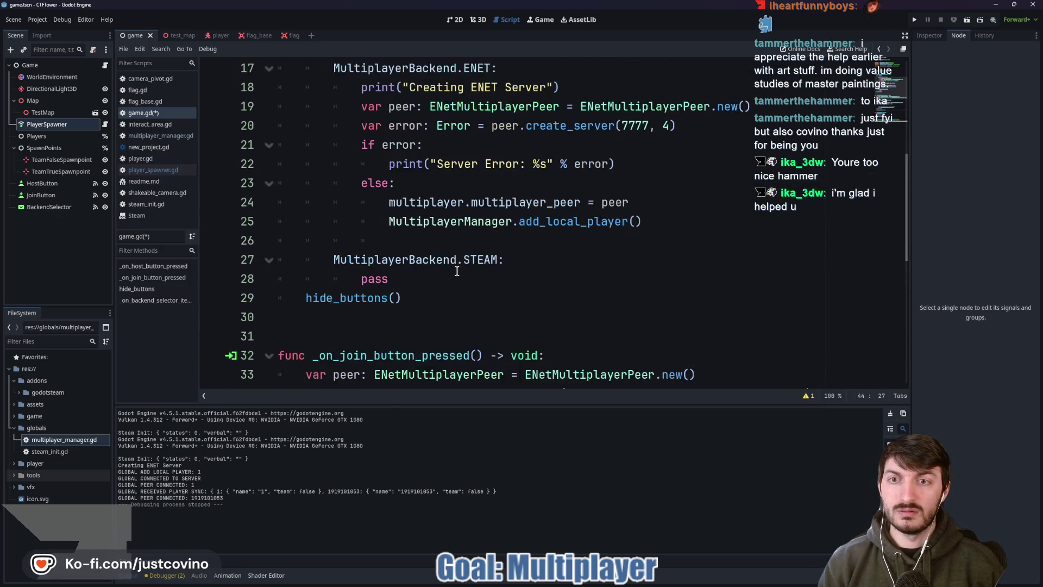
click(397, 313)
text(layer_)
key(Return)
text(.spaw)
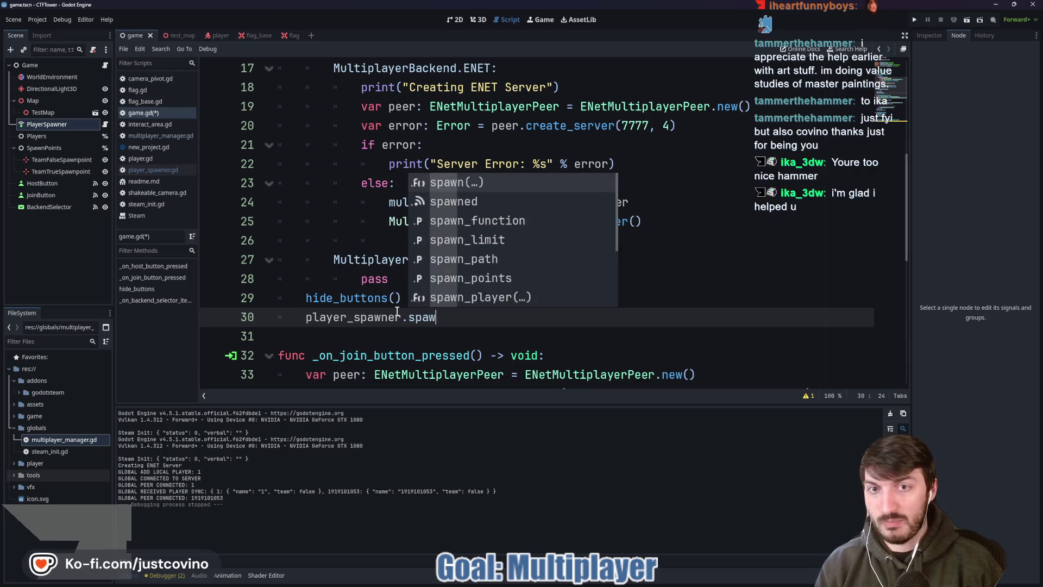
key(Return)
key(Right)
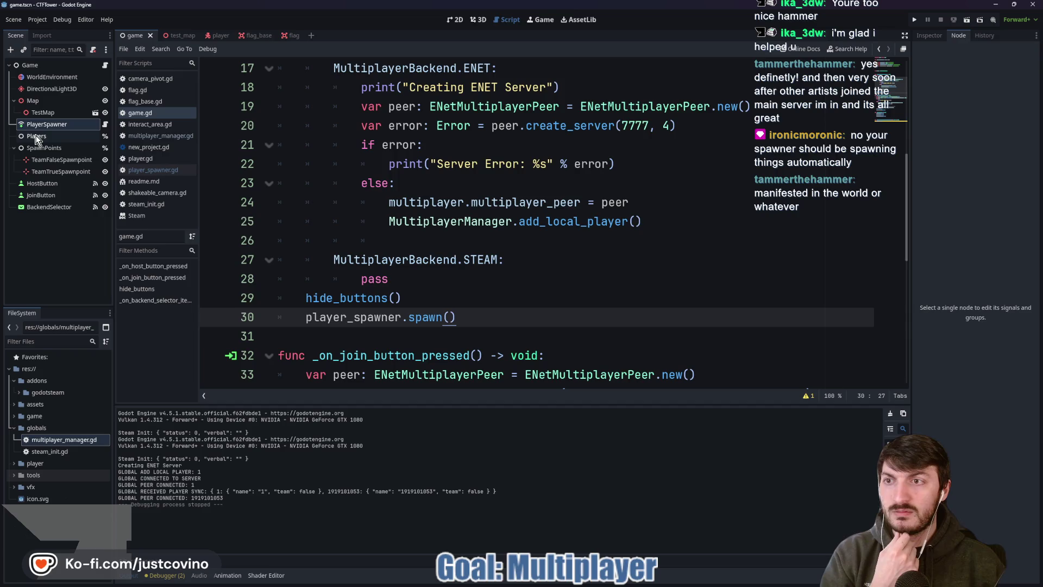
Step: In PlayerSpawner's Inspector, add and then remove an Auto Spawn List element
click(49, 124)
click(928, 36)
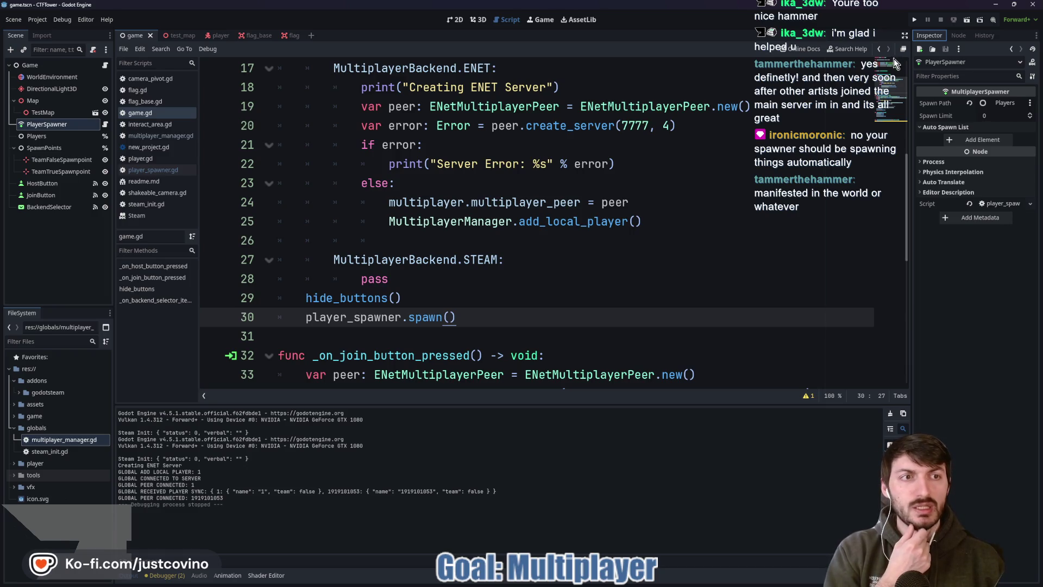
click(961, 139)
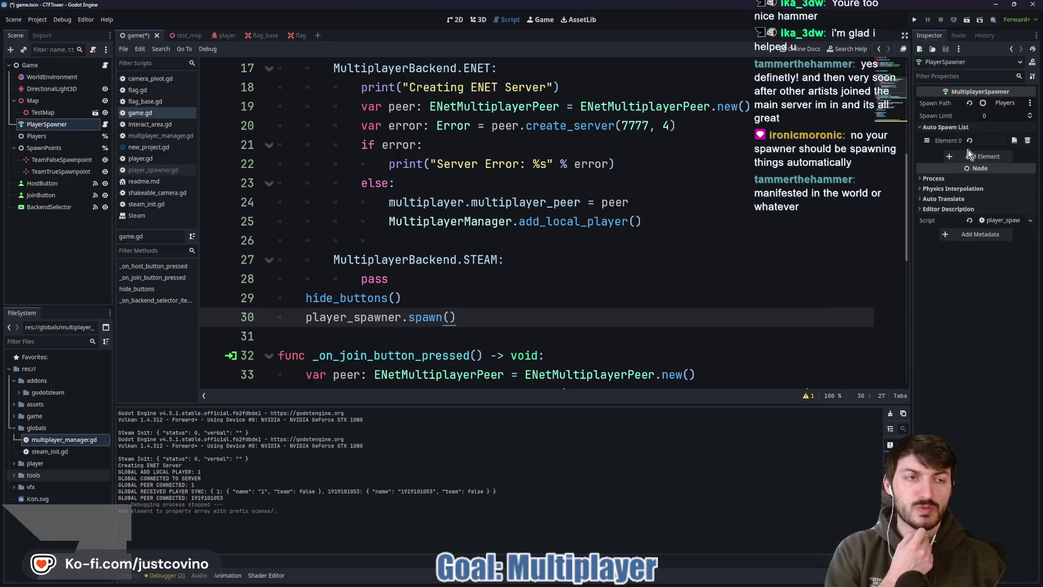
click(1027, 141)
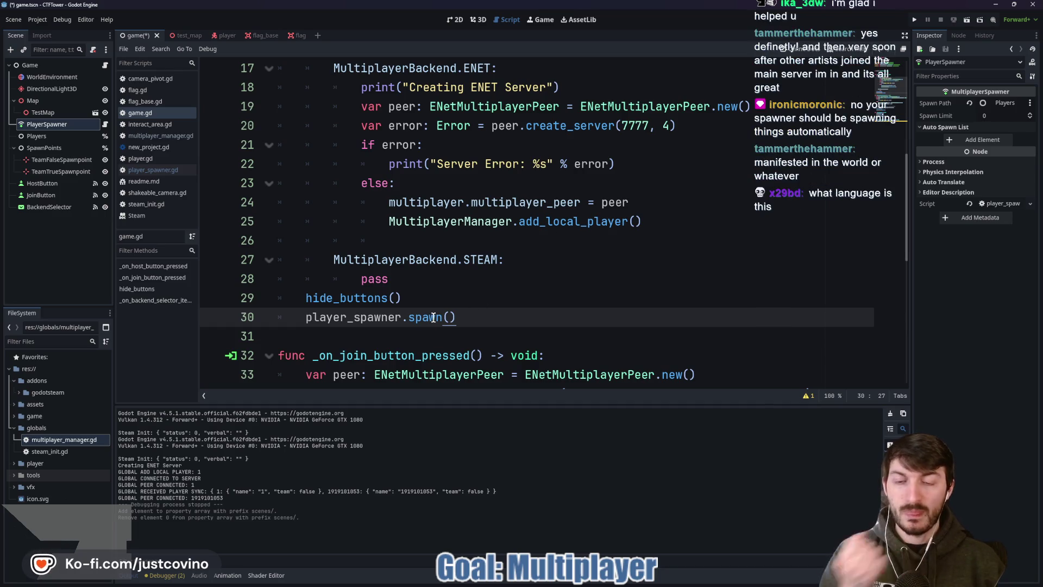
Step: Save the scene, dismiss the no-main-scene warning, and run the current scene with F6
mouse_move(451, 316)
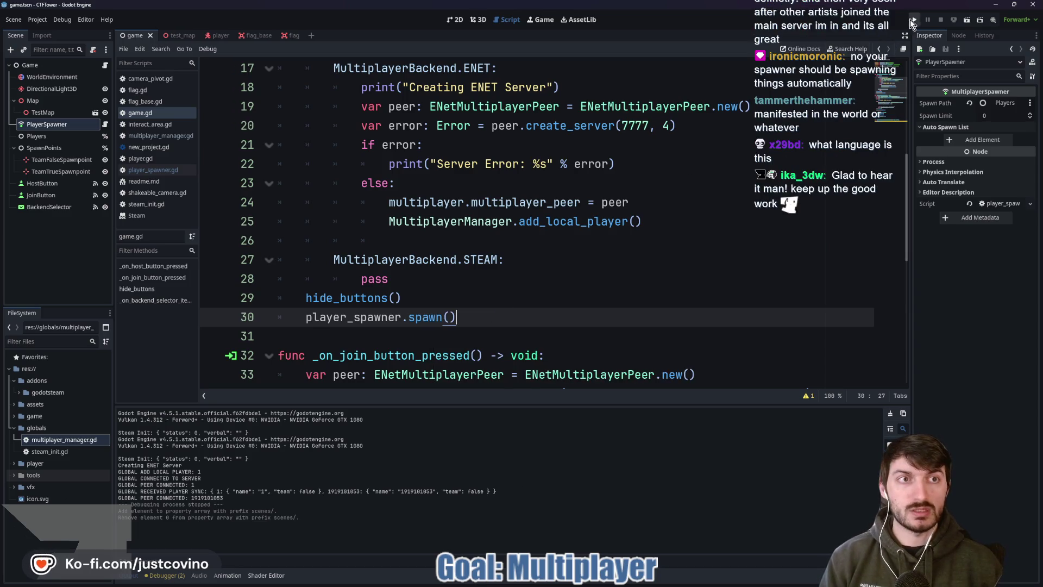
key(F5)
click(622, 264)
key(F6)
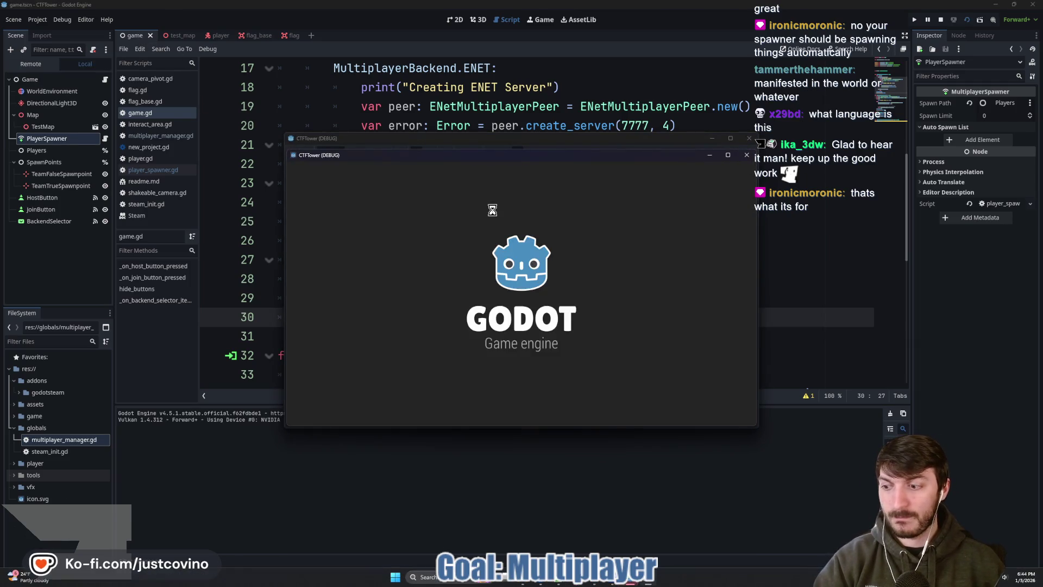
Step: Connect two game instances over ENET, one hosting and the other joining
click(614, 260)
click(579, 289)
click(360, 220)
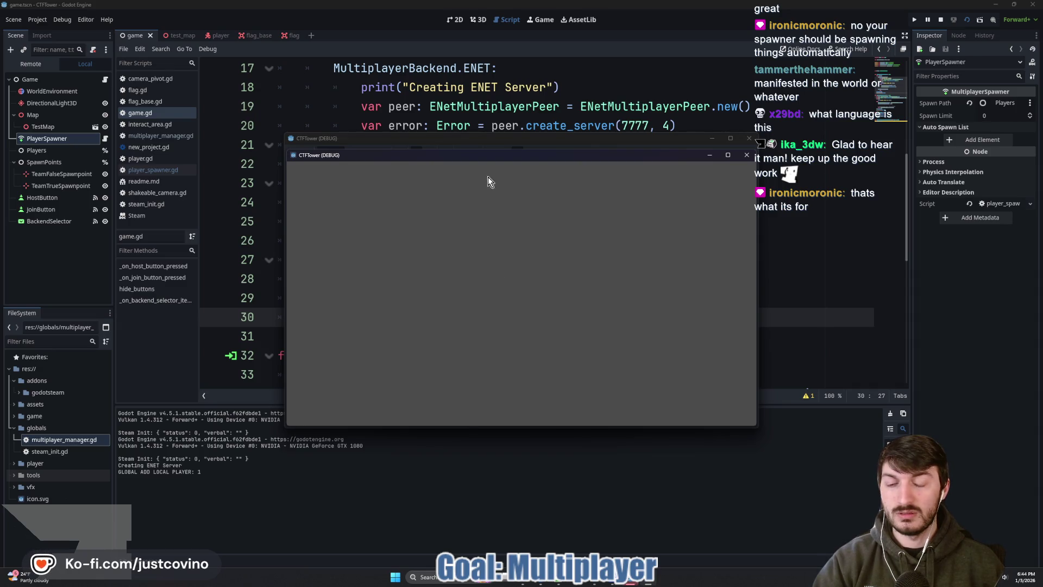
click(375, 298)
mouse_move(487, 165)
mouse_down()
mouse_move(520, 162)
mouse_move(658, 245)
mouse_move(383, 141)
mouse_move(442, 114)
mouse_up()
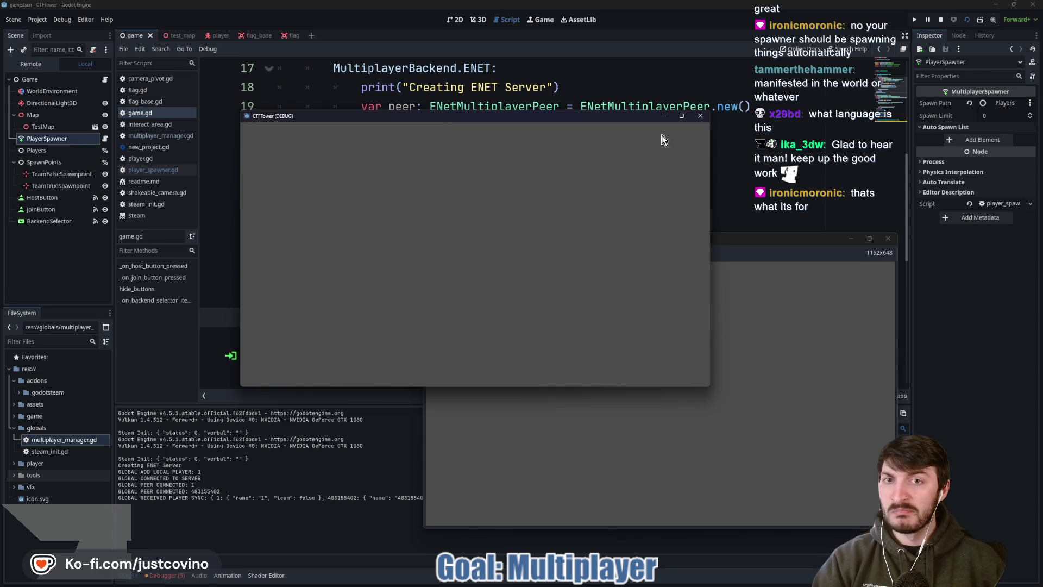
Step: Close both game windows and add an empty Element 0 to PlayerSpawner's Auto Spawn List
click(701, 115)
click(887, 239)
click(982, 139)
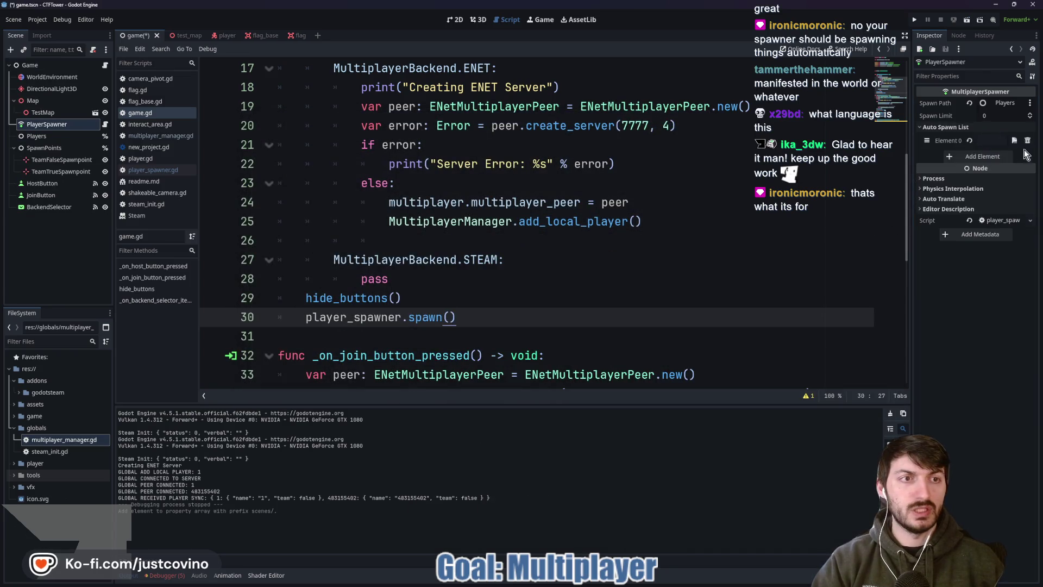
Step: Load the scene file from the res://player folder into Auto Spawn List Element 0
click(1014, 140)
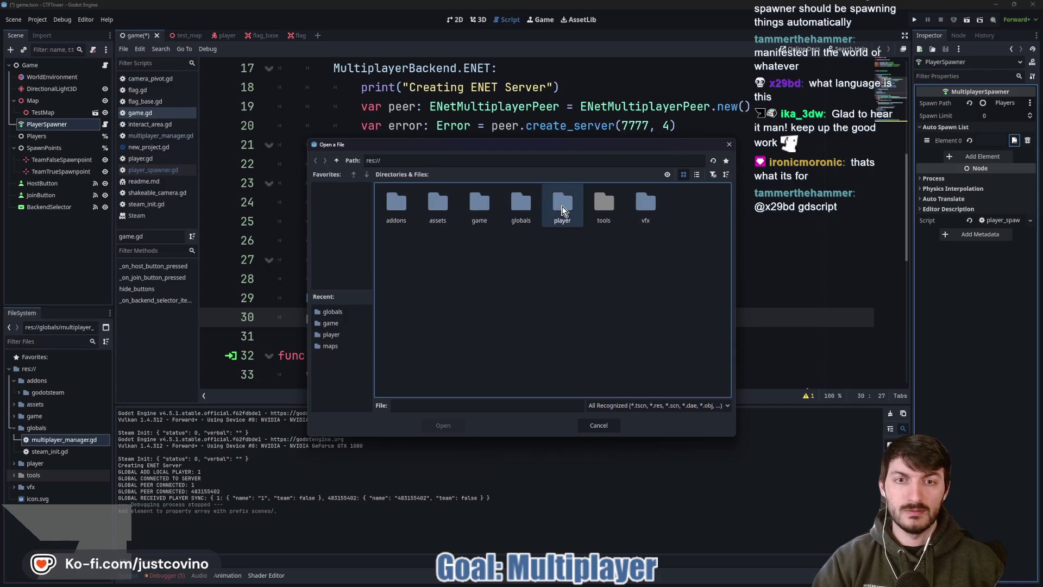
double_click(562, 206)
click(396, 204)
click(443, 425)
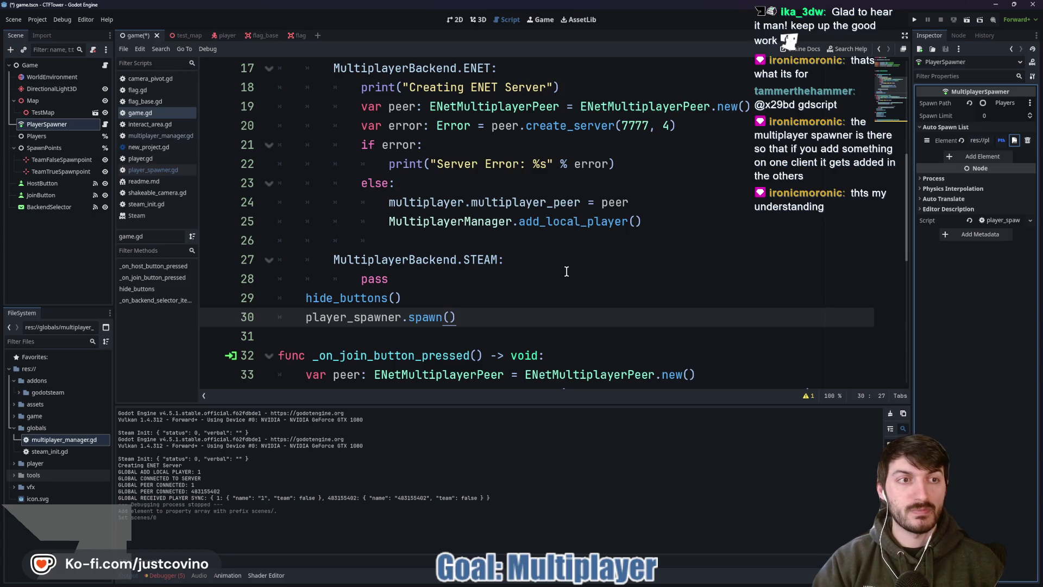
click(566, 271)
Step: Open player_spawner.gd and read through its _ready and spawn_player code
click(152, 169)
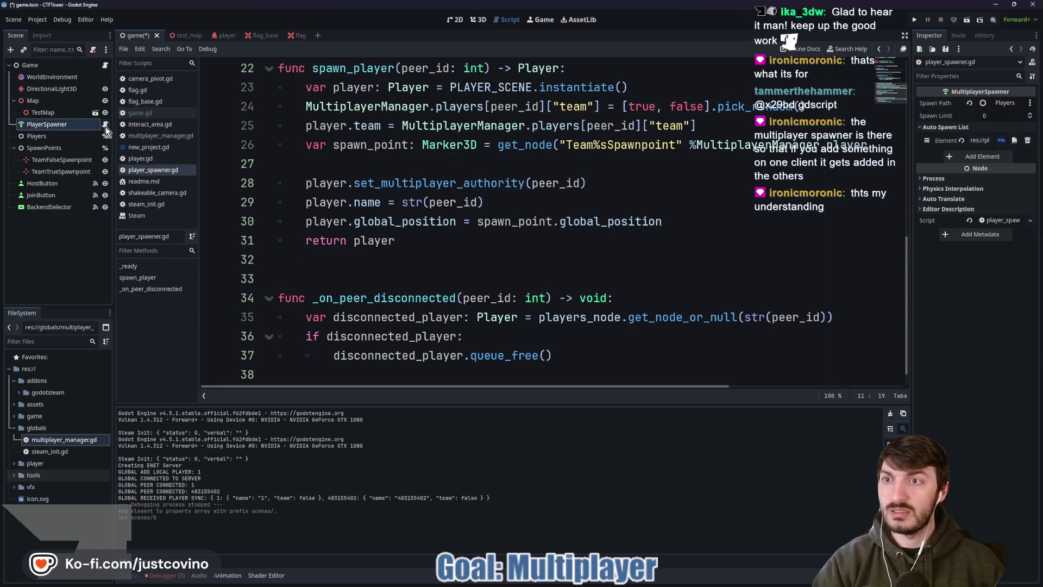
scroll(498, 250, up, 3)
scroll(417, 244, up, 4)
scroll(417, 244, down, 2)
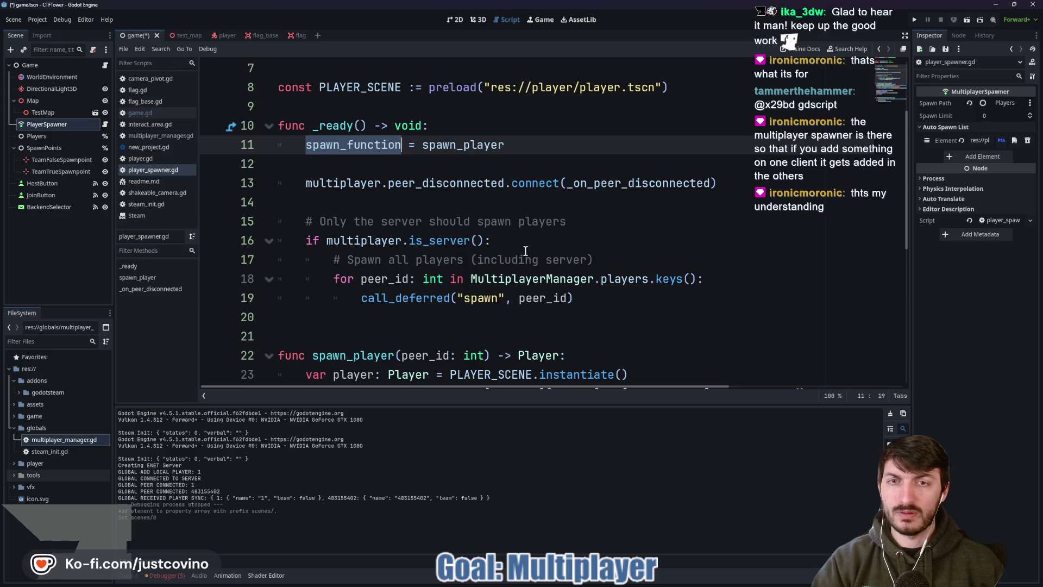
scroll(524, 251, down, 4)
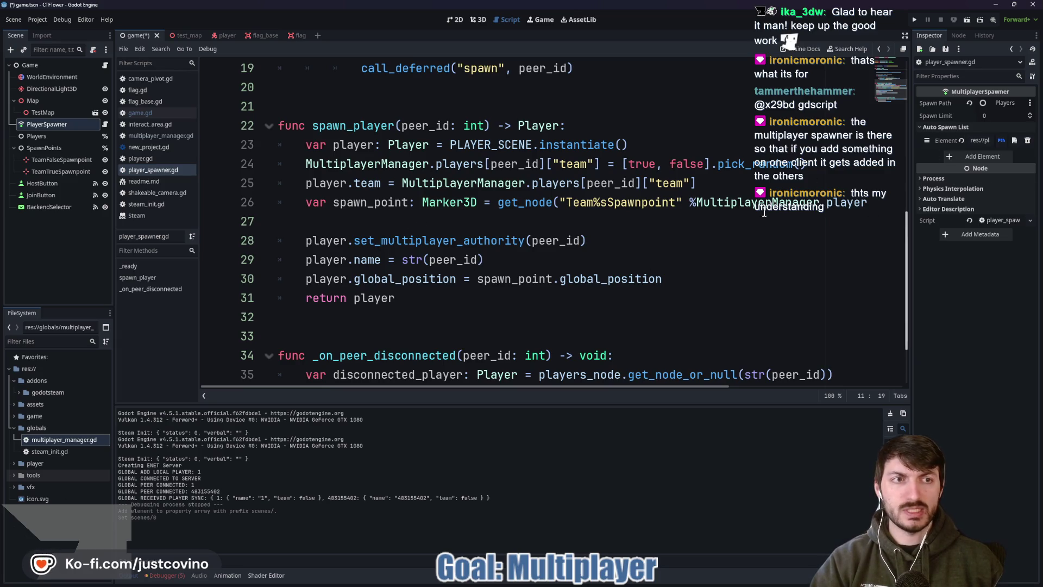
scroll(561, 286, up, 6)
scroll(509, 279, down, 7)
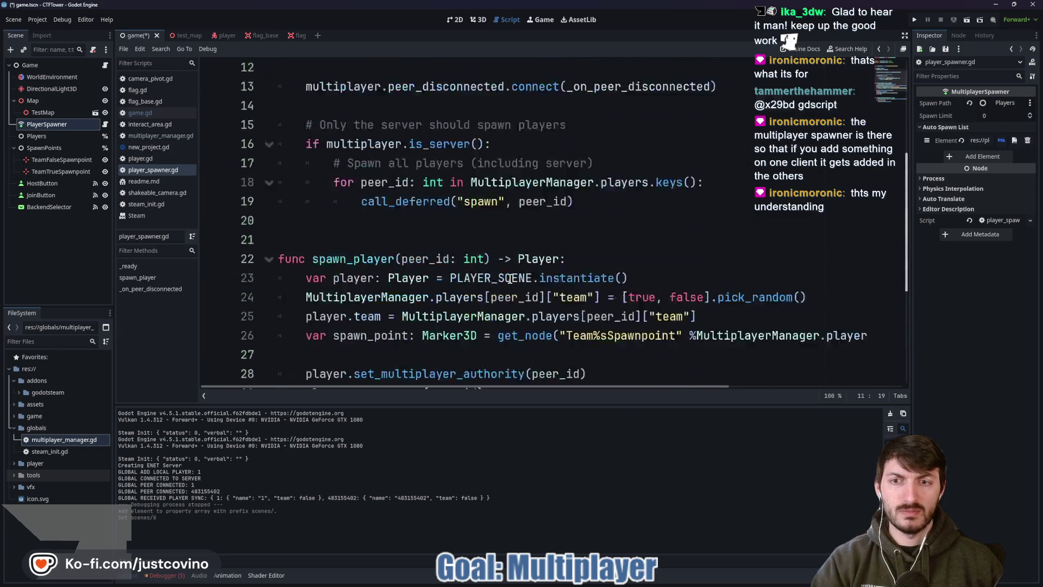
scroll(510, 279, up, 4)
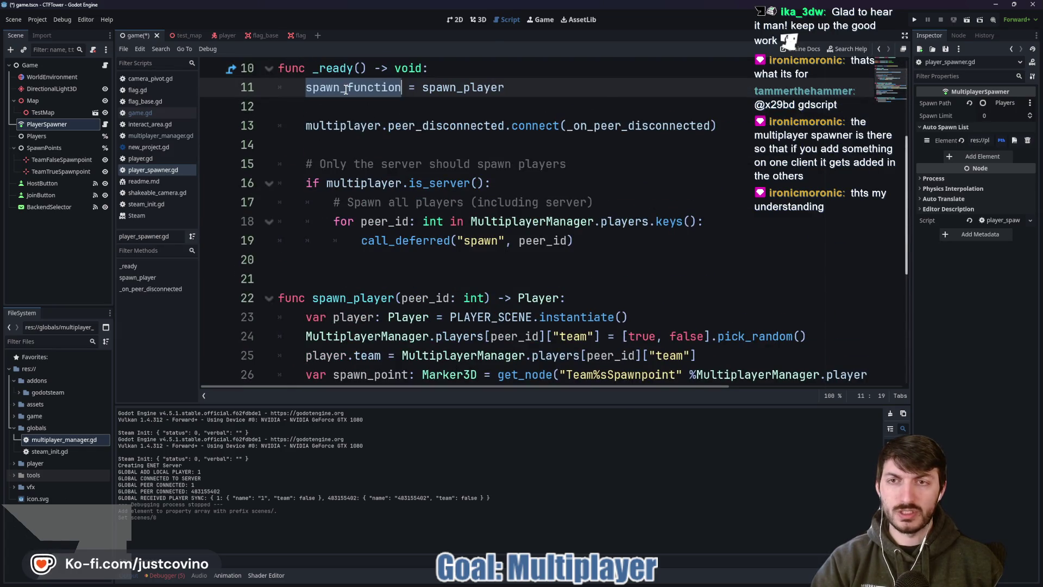
Step: Check the spawn_function documentation, then switch to the Cooties project window
mouse_move(346, 90)
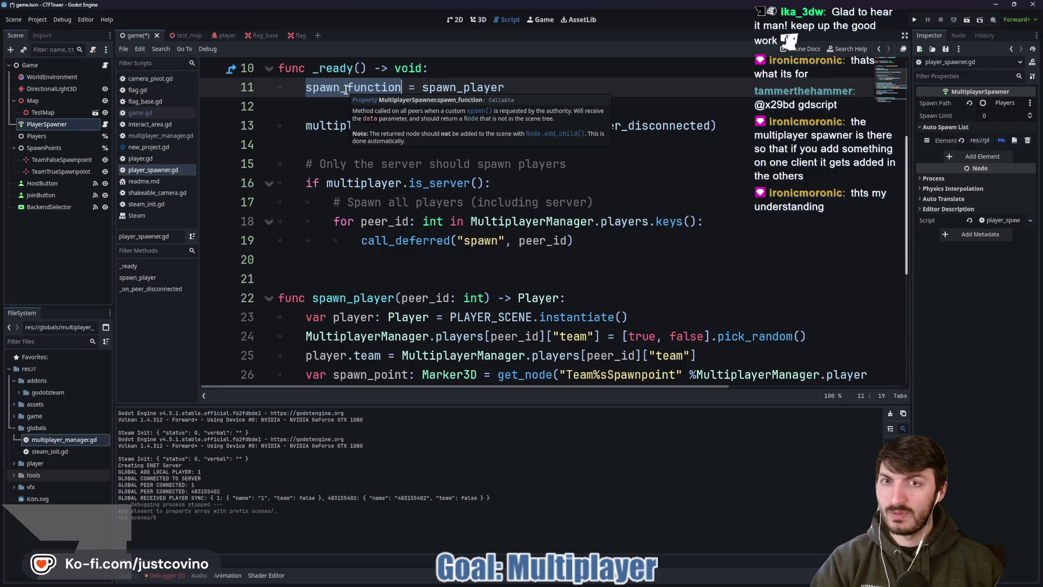
mouse_move(598, 576)
click(596, 551)
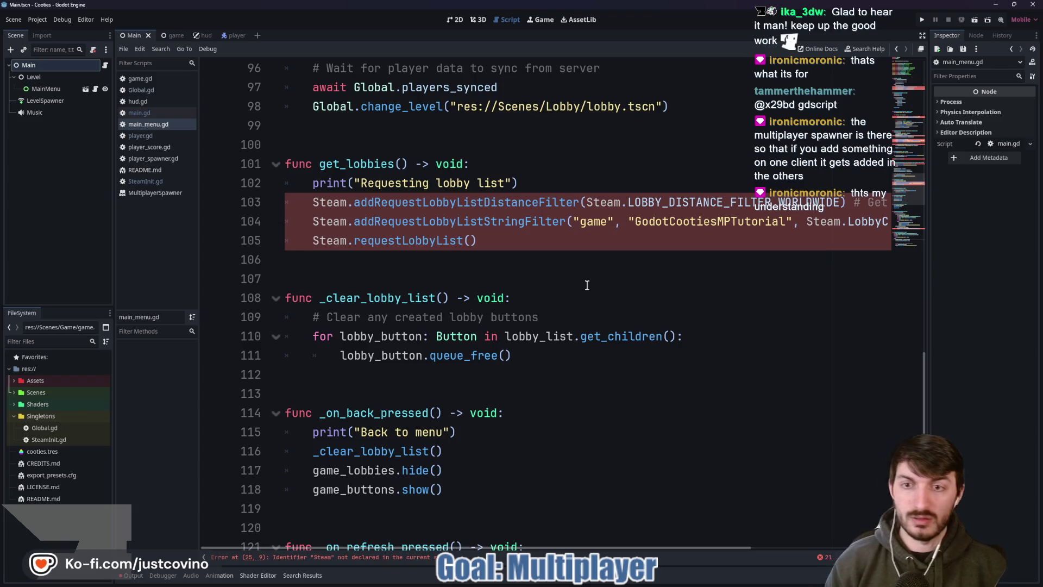
scroll(543, 286, down, 3)
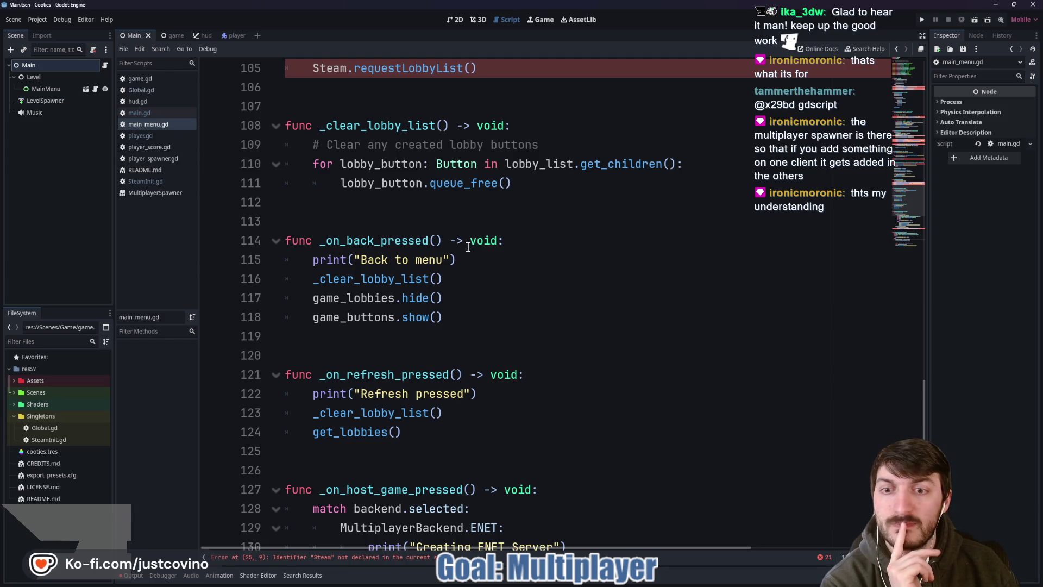
scroll(468, 247, down, 8)
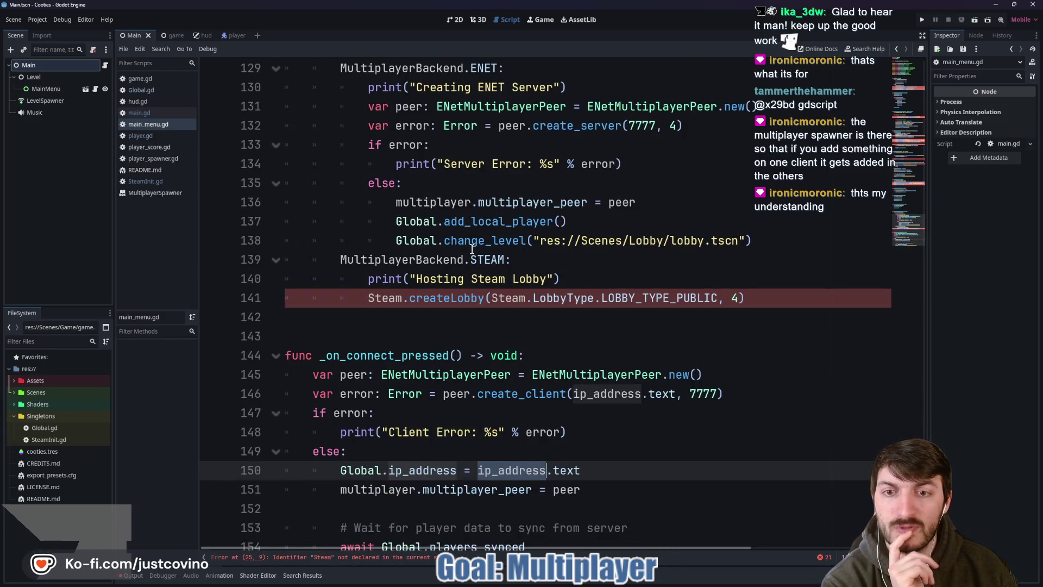
scroll(471, 248, down, 1)
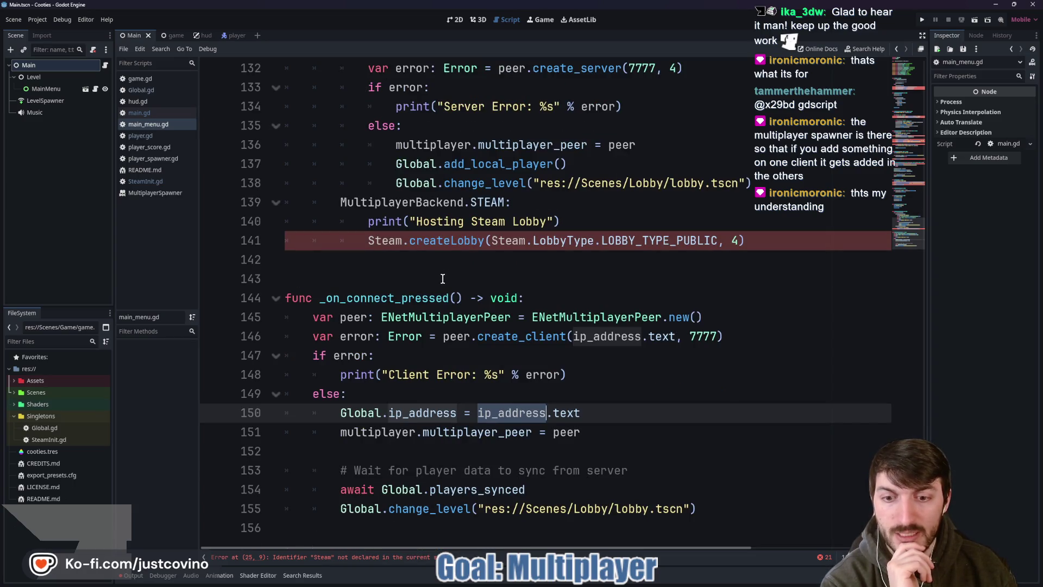
scroll(449, 287, up, 9)
scroll(475, 357, up, 5)
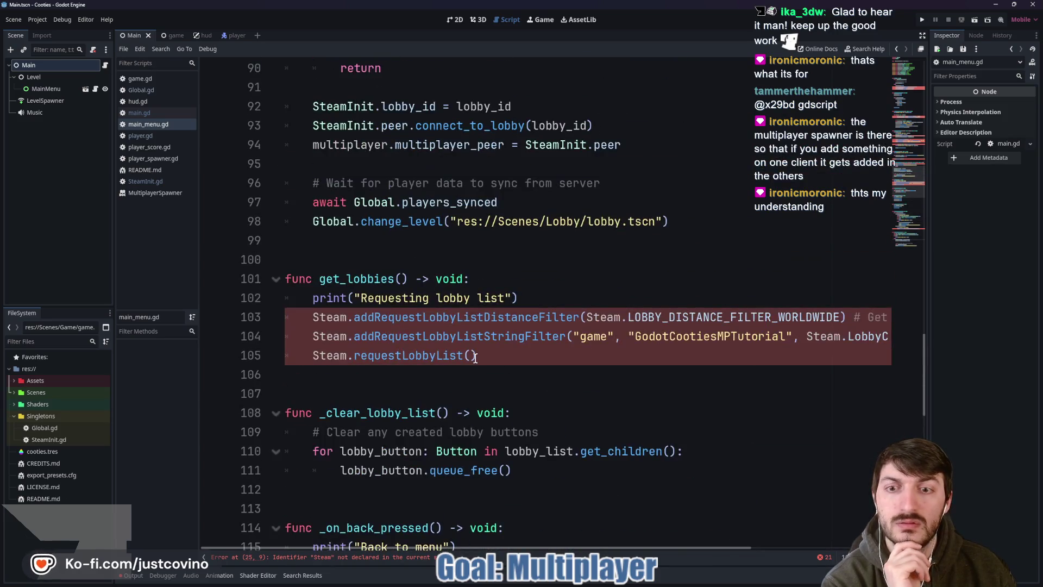
scroll(456, 387, up, 4)
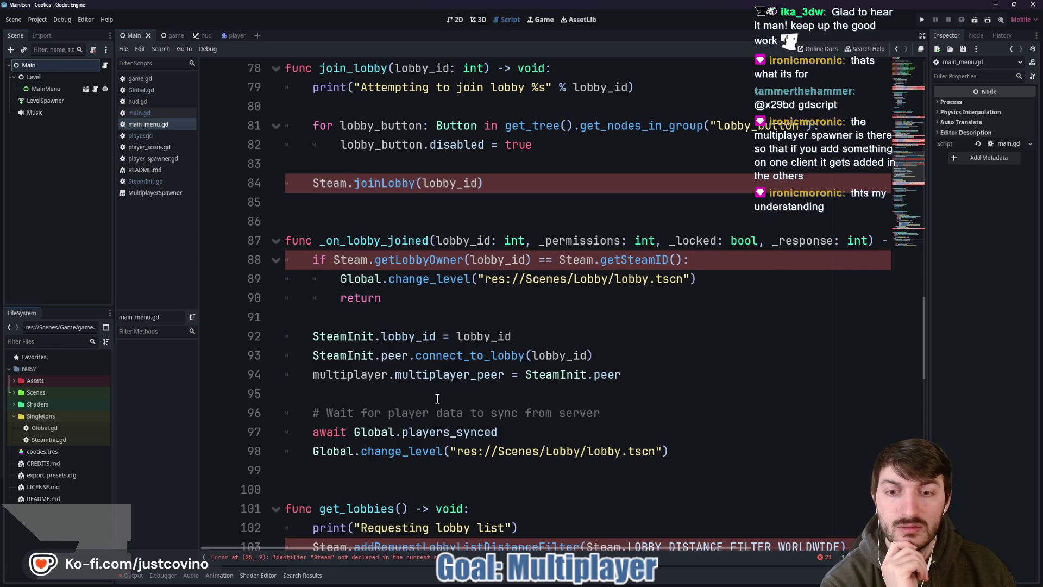
double_click(453, 434)
scroll(518, 413, up, 4)
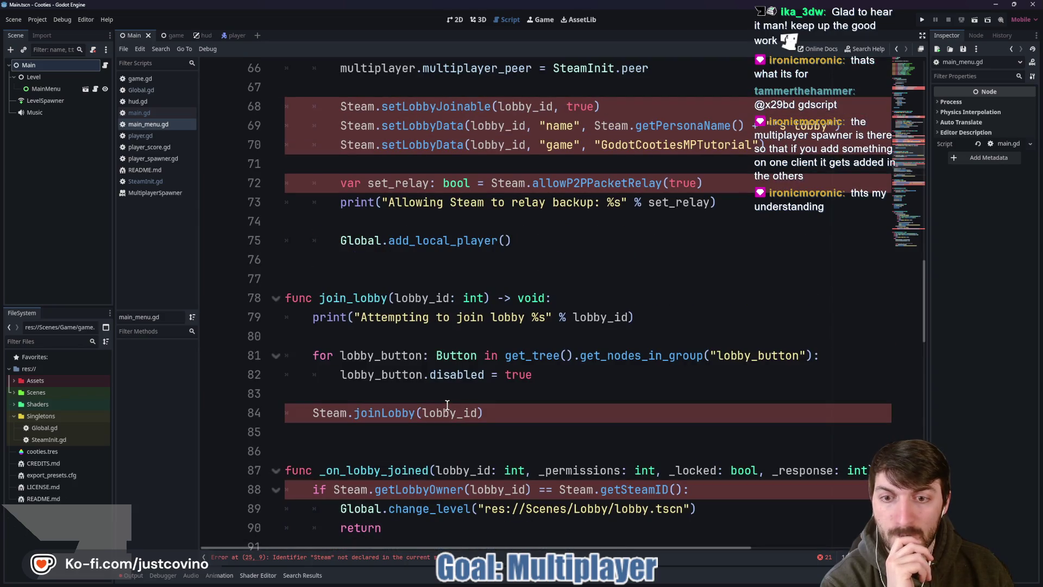
scroll(447, 405, up, 2)
scroll(450, 413, up, 2)
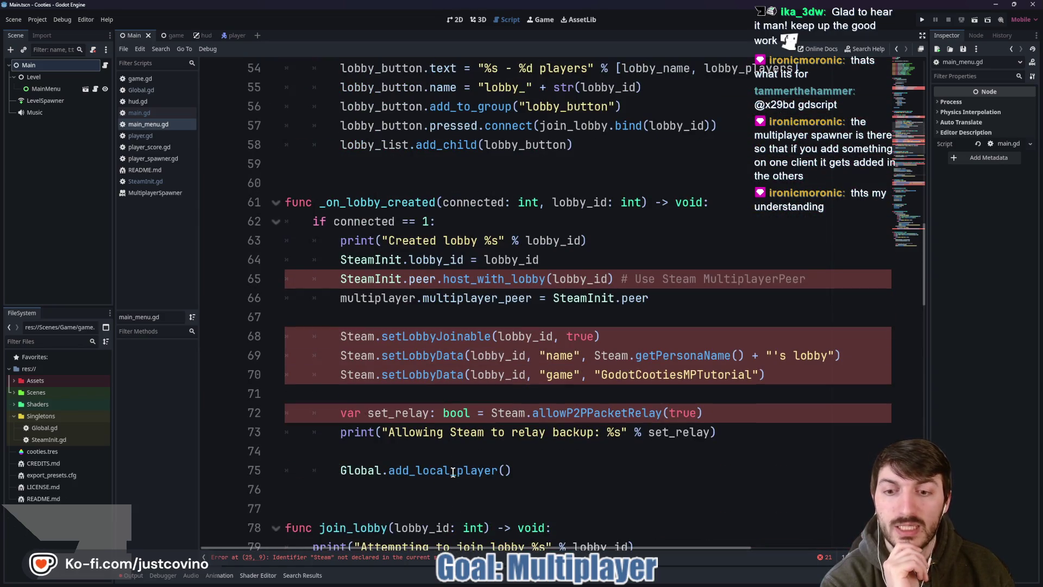
ctrl+click(422, 471)
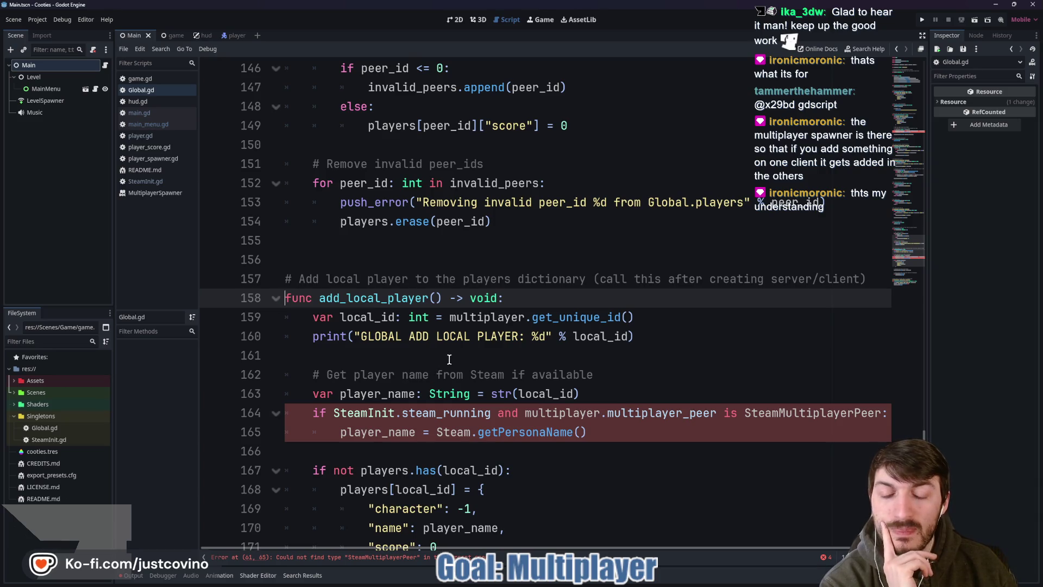
Step: Scroll through Global.gd, then return to the CTFTower project window showing player_spawner.gd
scroll(448, 361, down, 1)
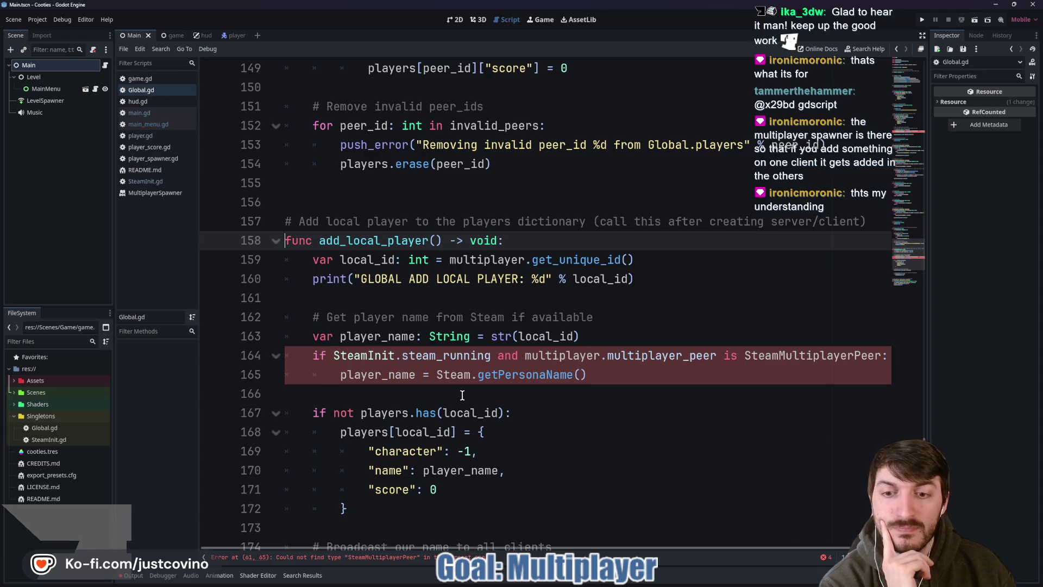
scroll(462, 395, down, 1)
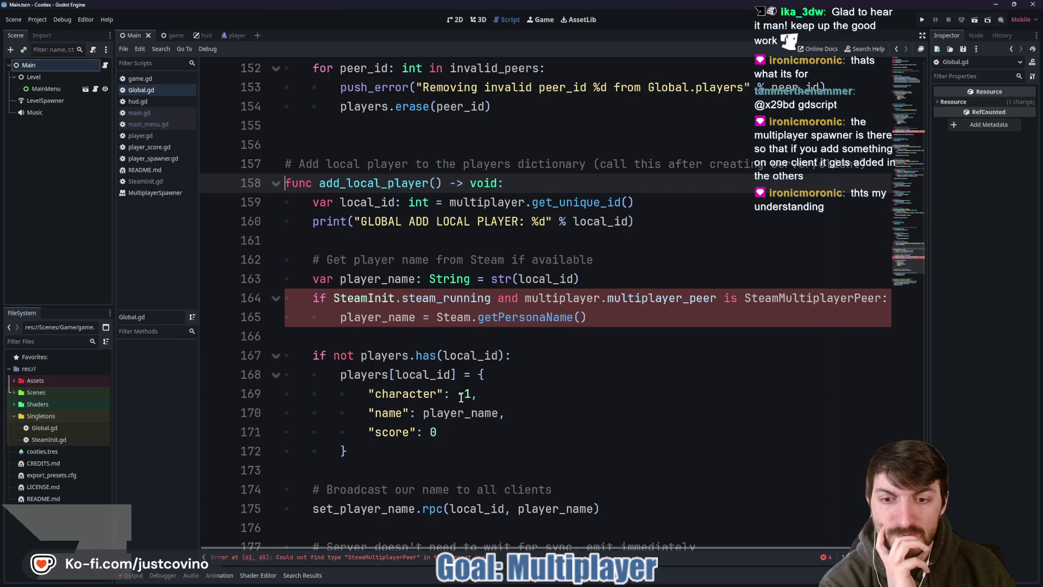
scroll(462, 395, down, 2)
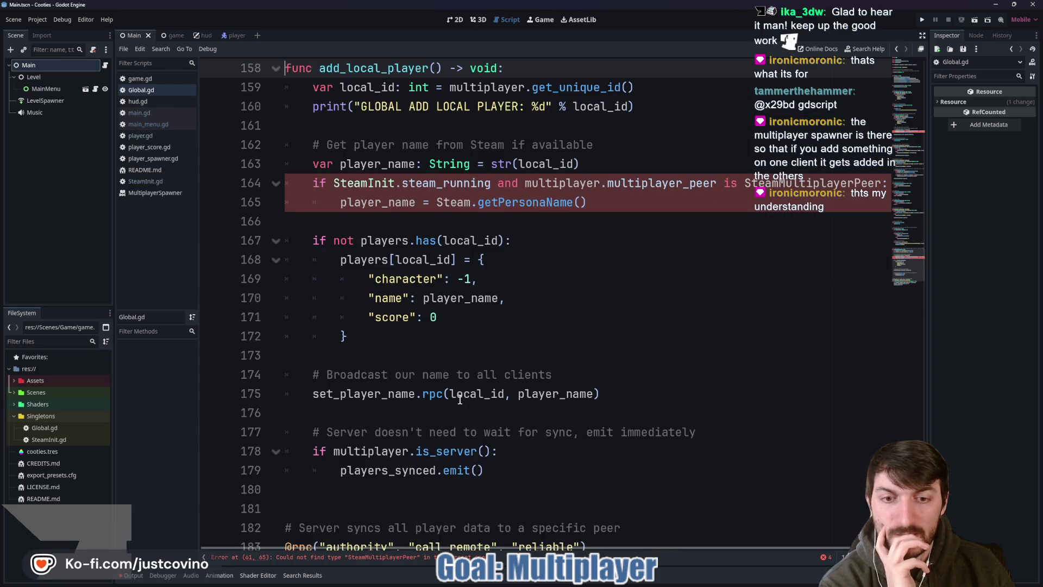
scroll(547, 393, up, 3)
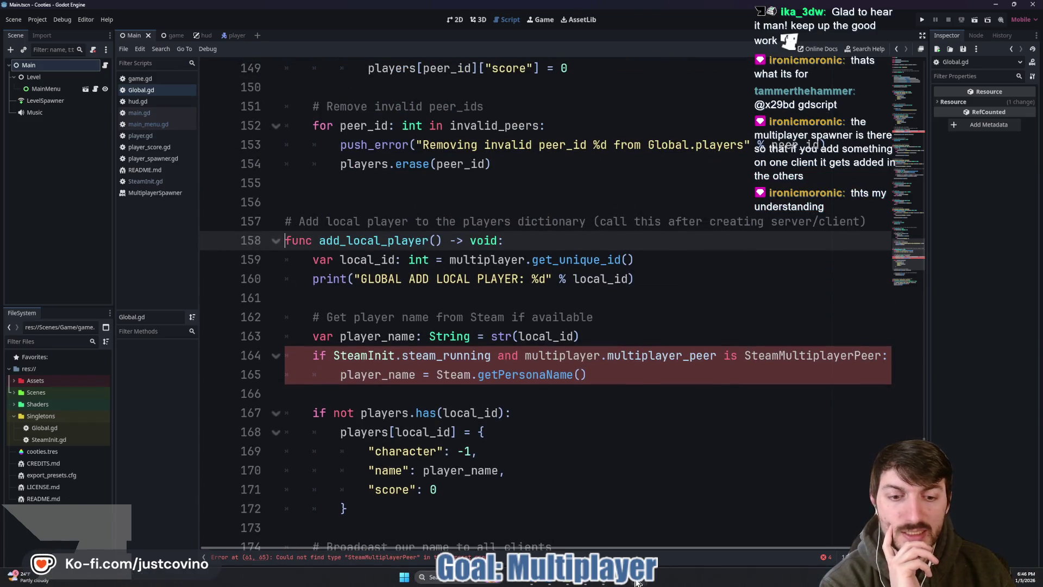
mouse_move(639, 580)
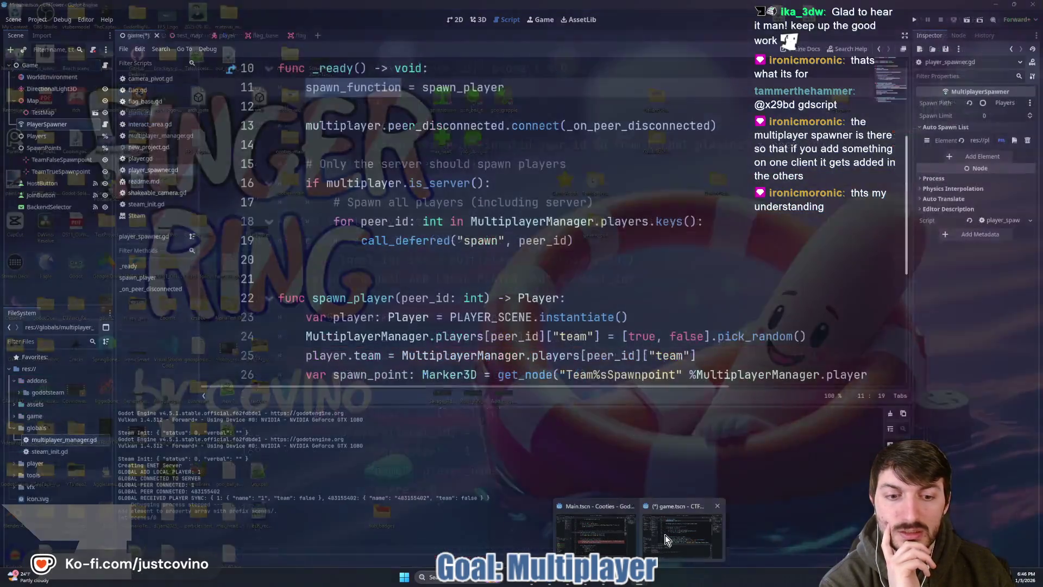
click(667, 538)
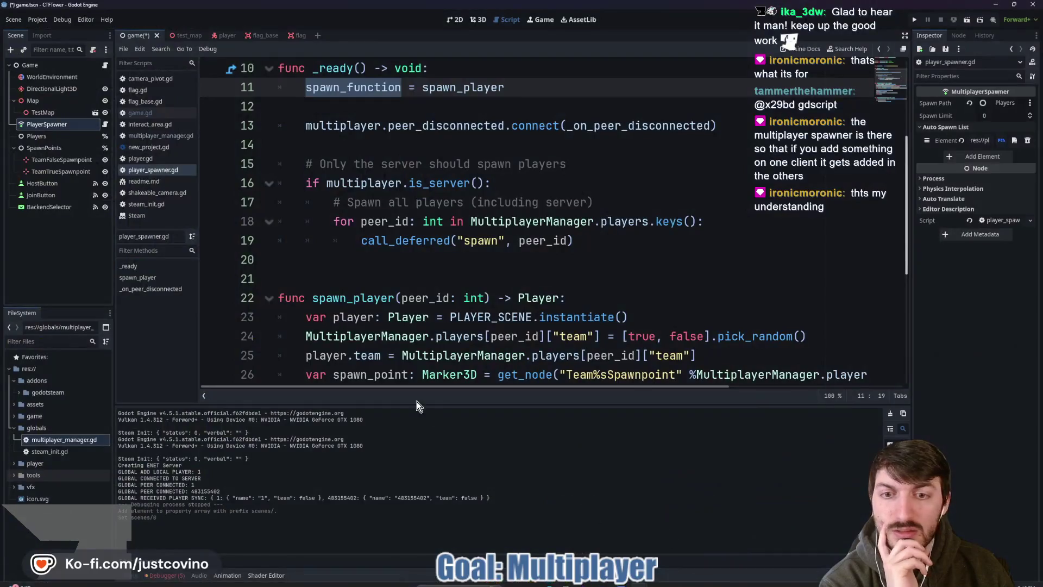
click(396, 106)
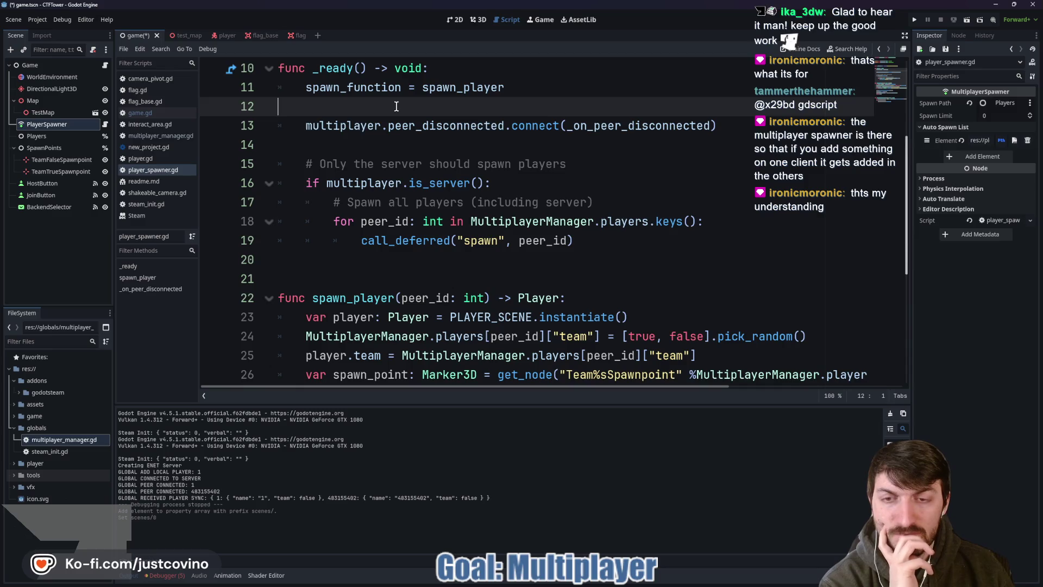
scroll(431, 187, down, 2)
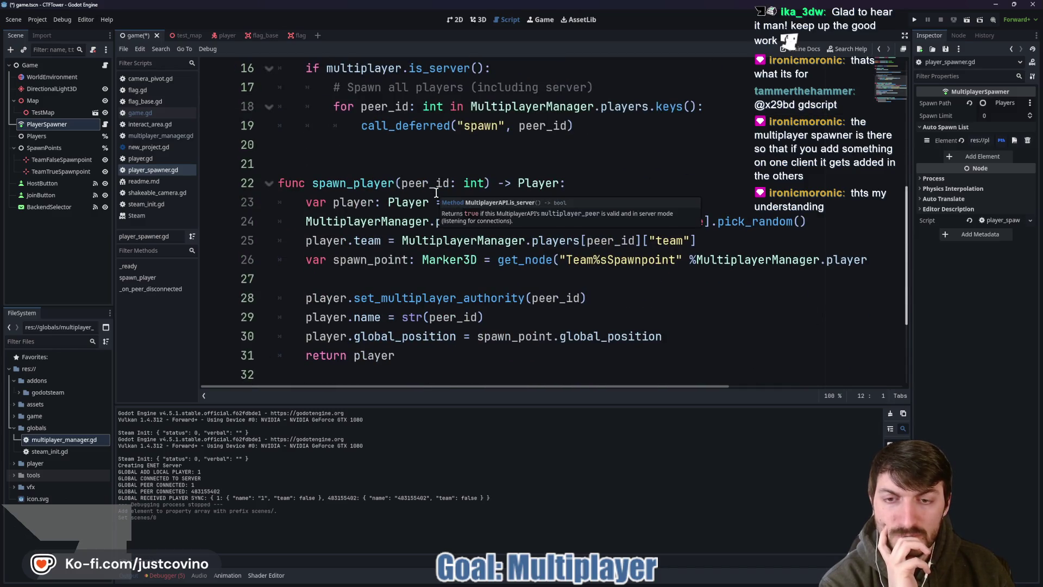
scroll(436, 193, down, 1)
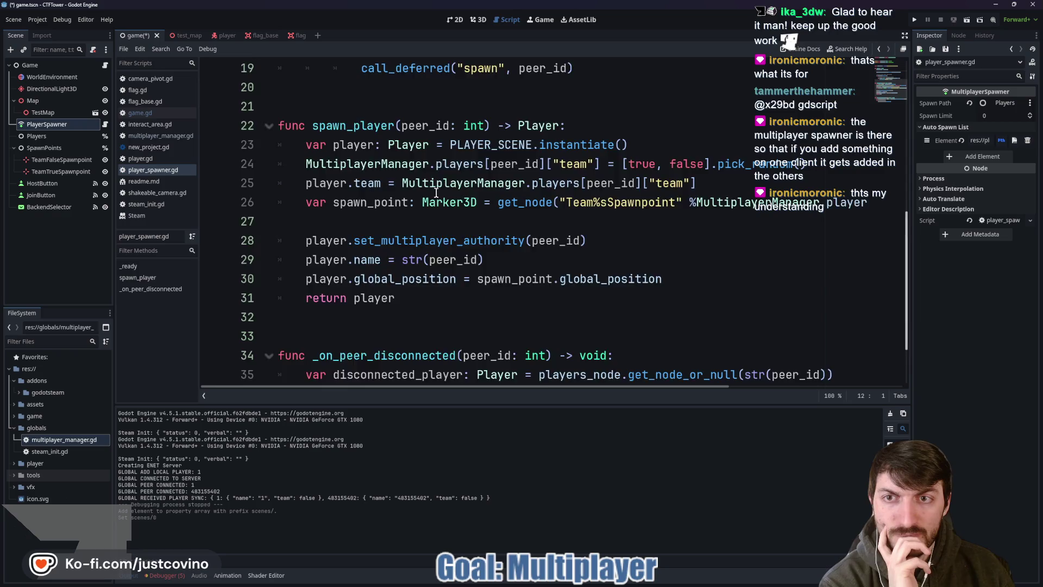
scroll(436, 192, down, 1)
scroll(438, 206, up, 6)
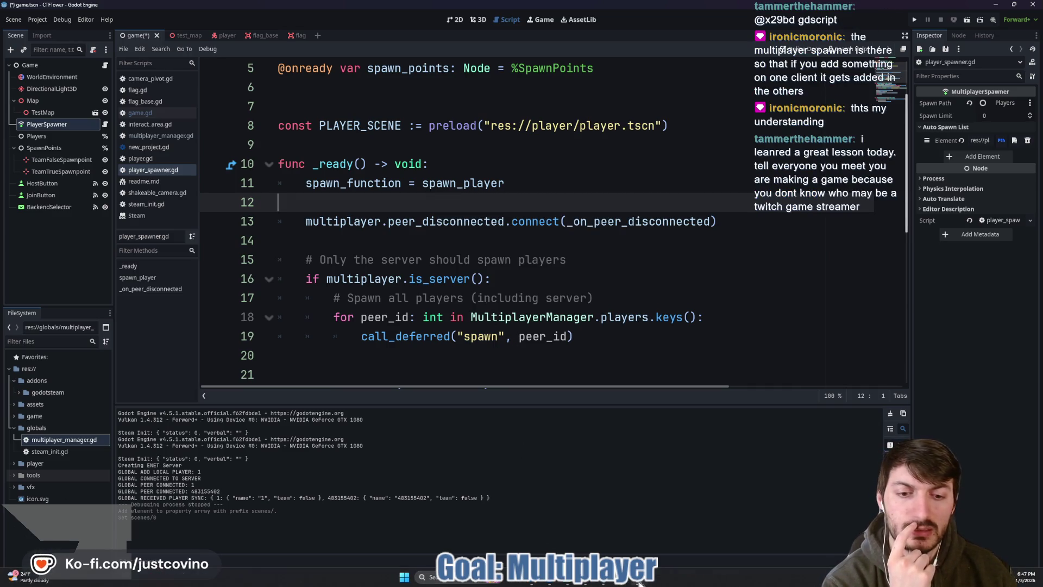
click(606, 536)
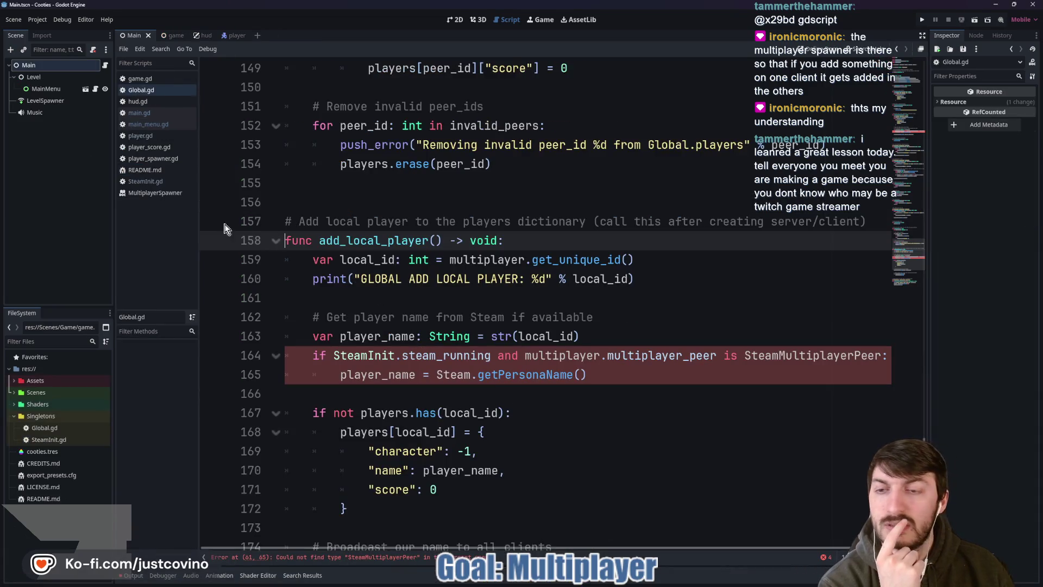
Step: Inspect the LevelSpawner node, then open the game scene and its game.gd script
click(63, 101)
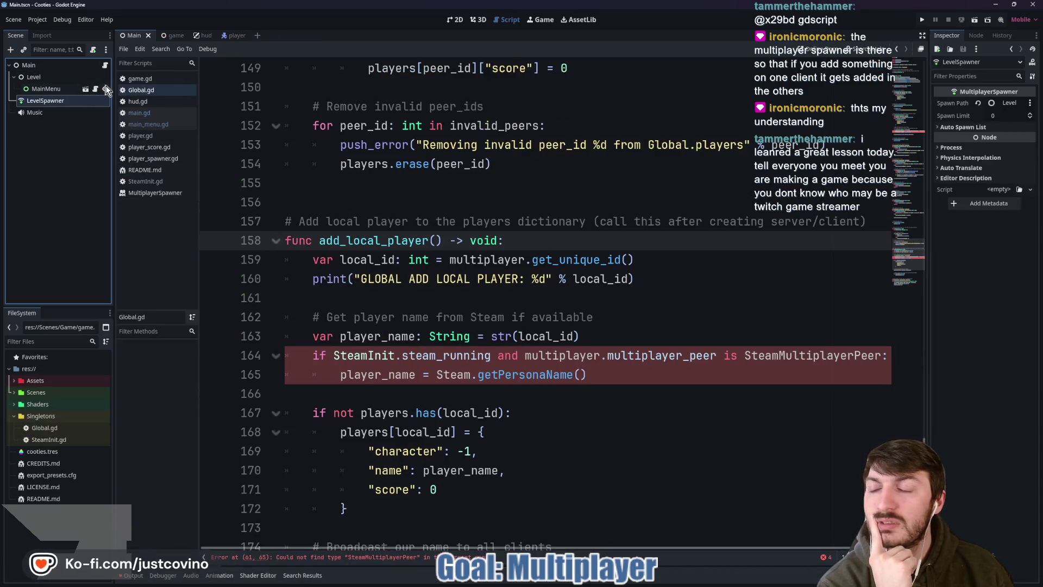
click(175, 37)
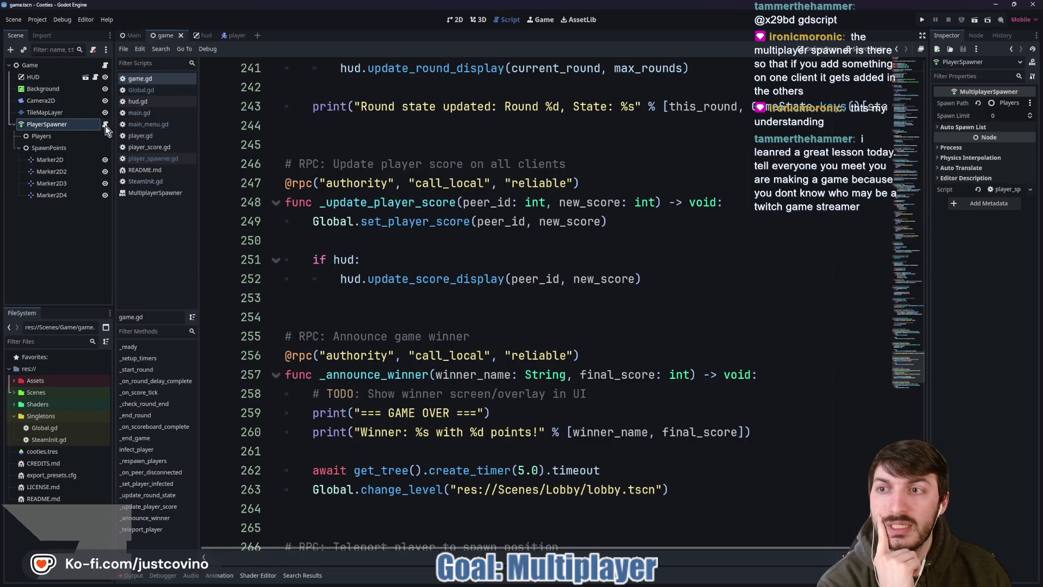
click(105, 66)
Step: Scroll game.gd through _setup_timers and _start_round, placing the caret on blank line 52
scroll(458, 163, up, 7)
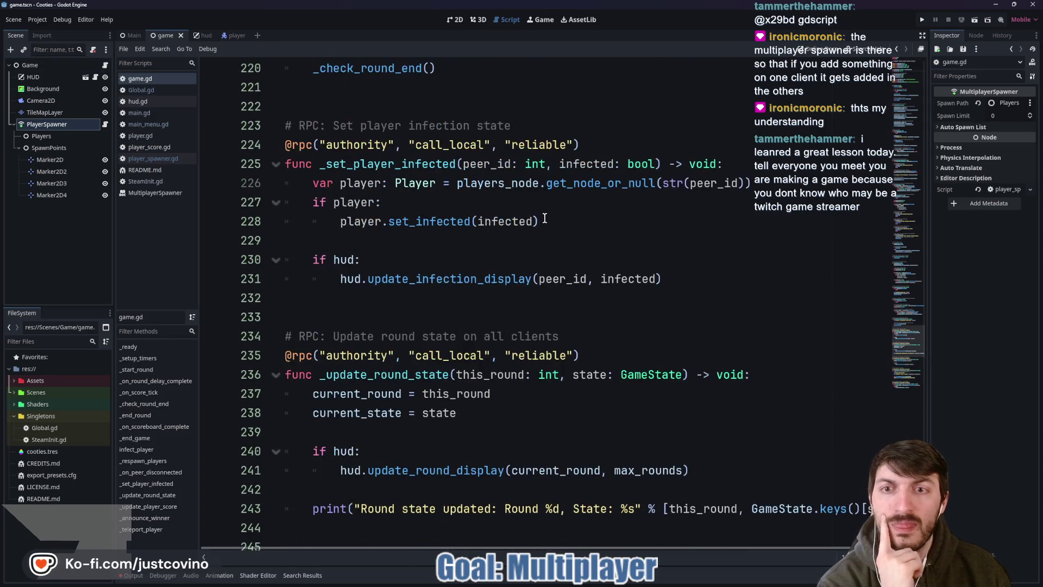
scroll(542, 217, up, 20)
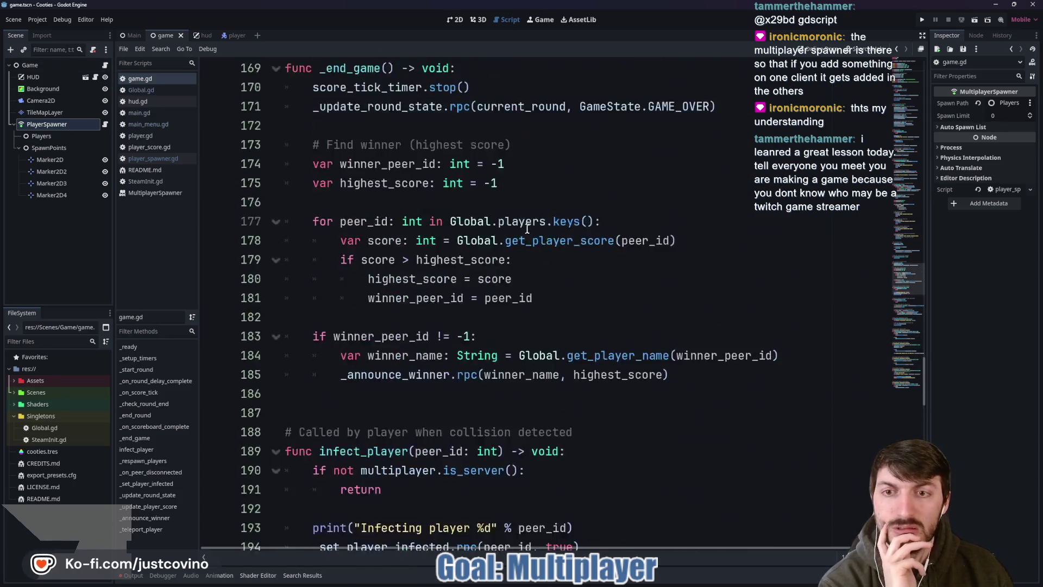
scroll(514, 231, up, 20)
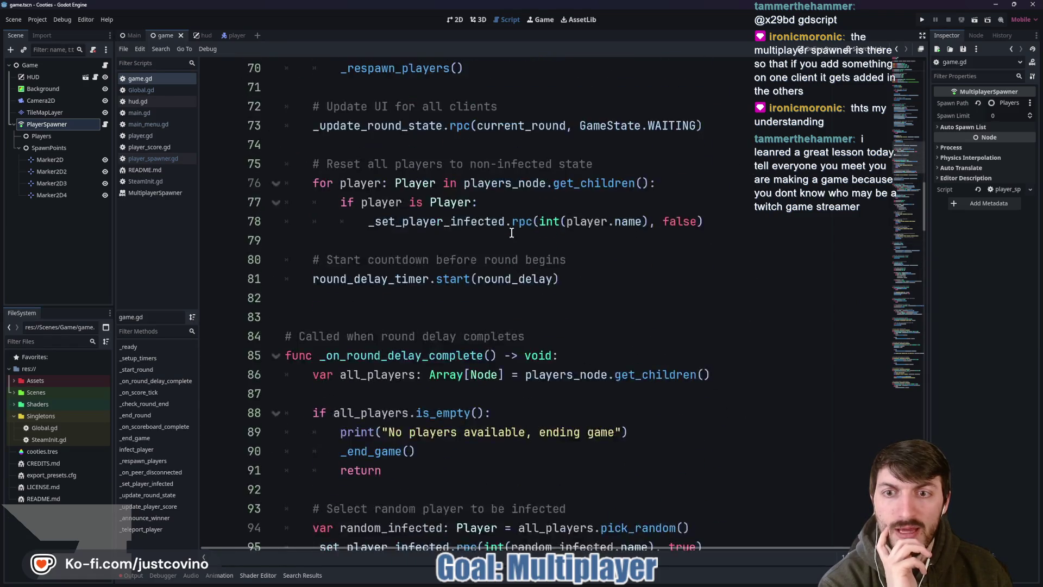
scroll(512, 232, up, 13)
scroll(511, 233, down, 3)
scroll(511, 232, down, 4)
scroll(498, 213, up, 3)
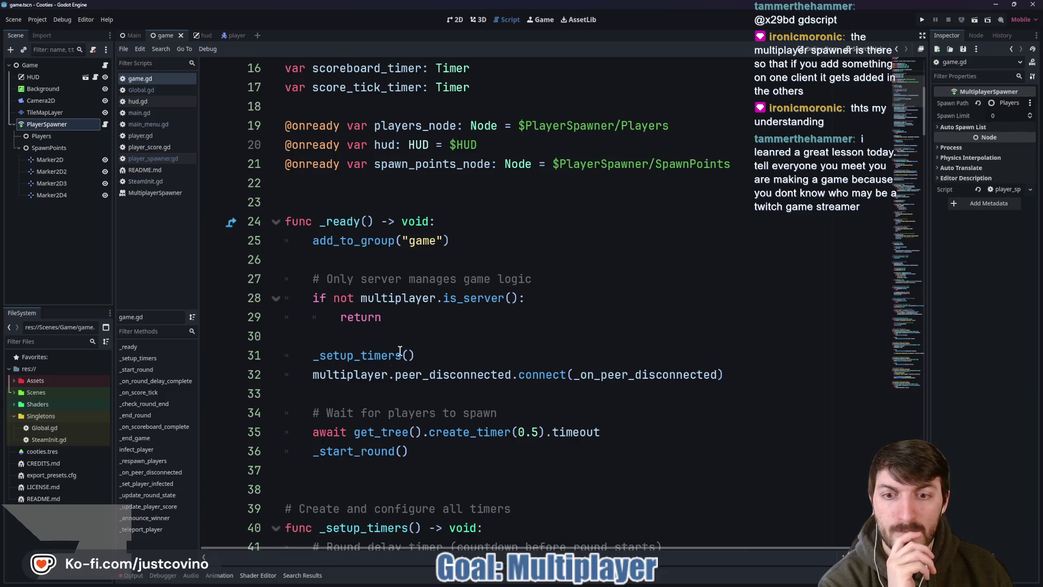
scroll(367, 423, down, 3)
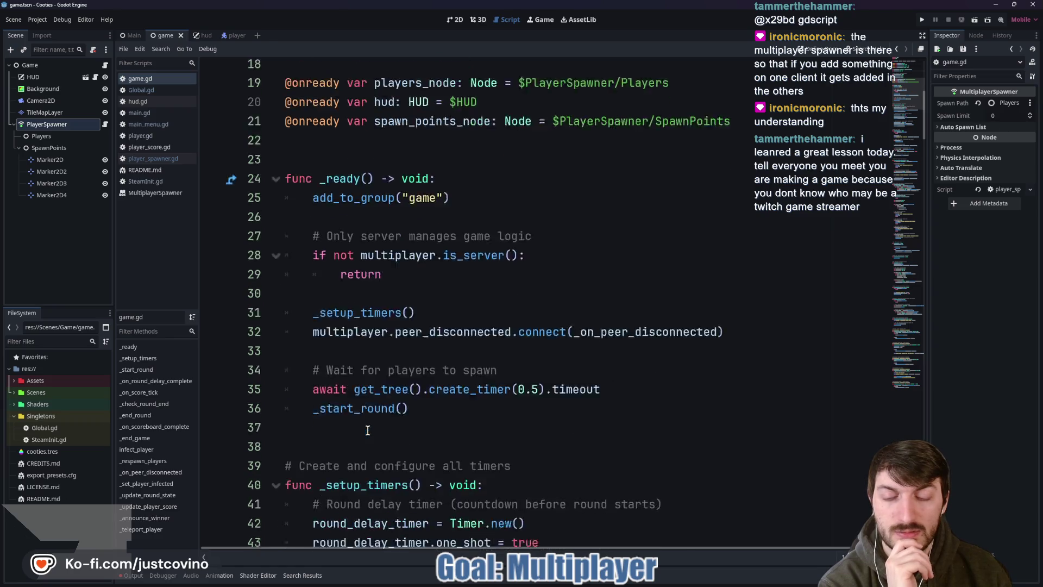
scroll(522, 328, down, 5)
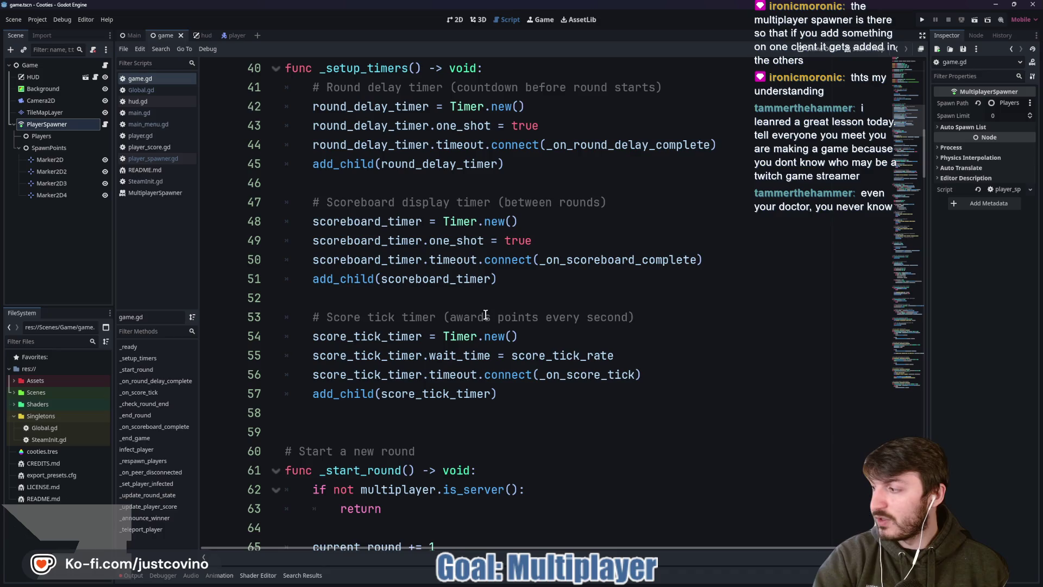
scroll(489, 315, down, 2)
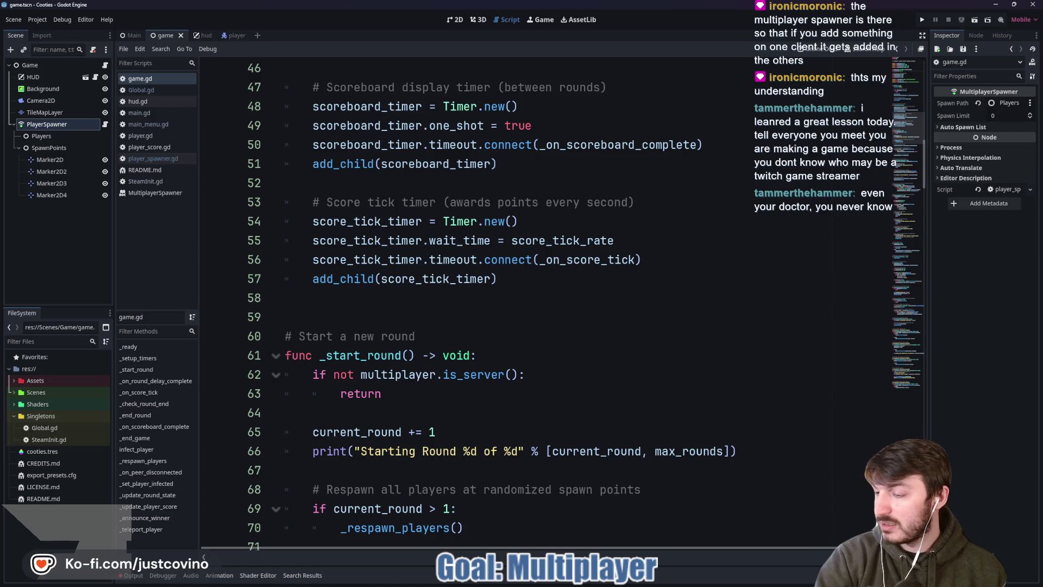
click(417, 185)
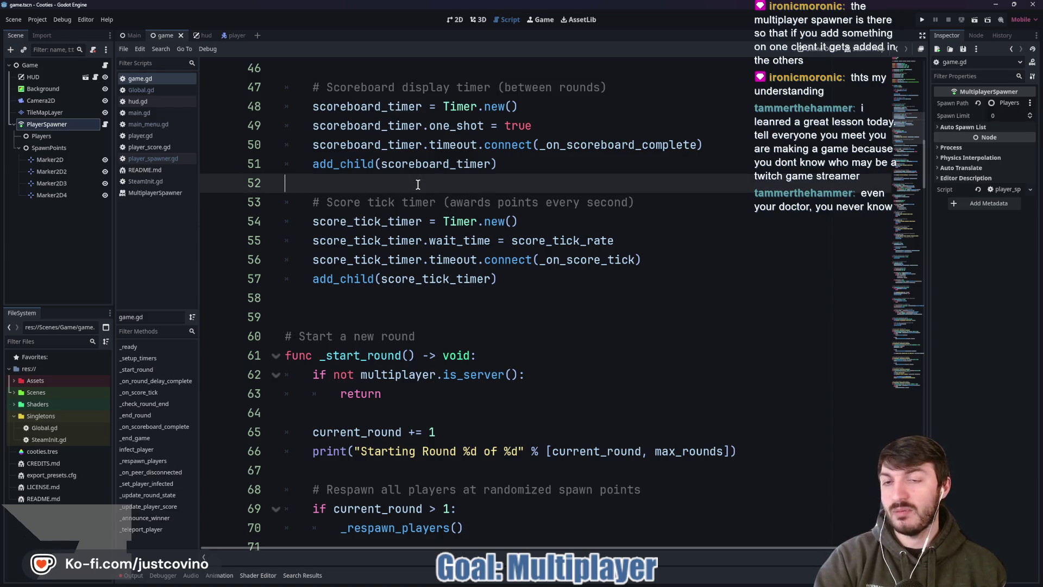
Step: Review game.gd and select the _respawn_players call on line 70
scroll(422, 194, up, 1)
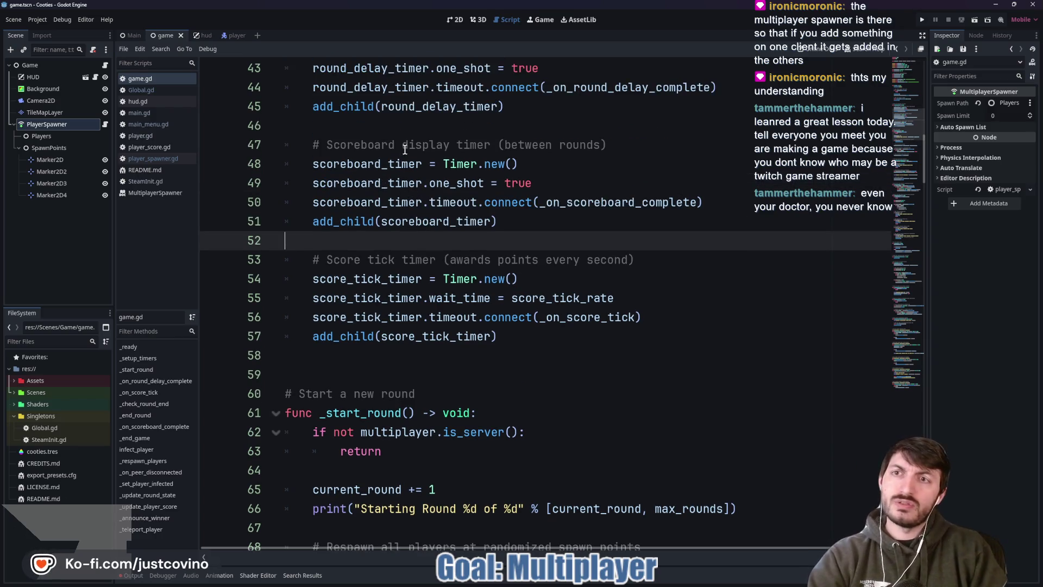
scroll(413, 154, up, 3)
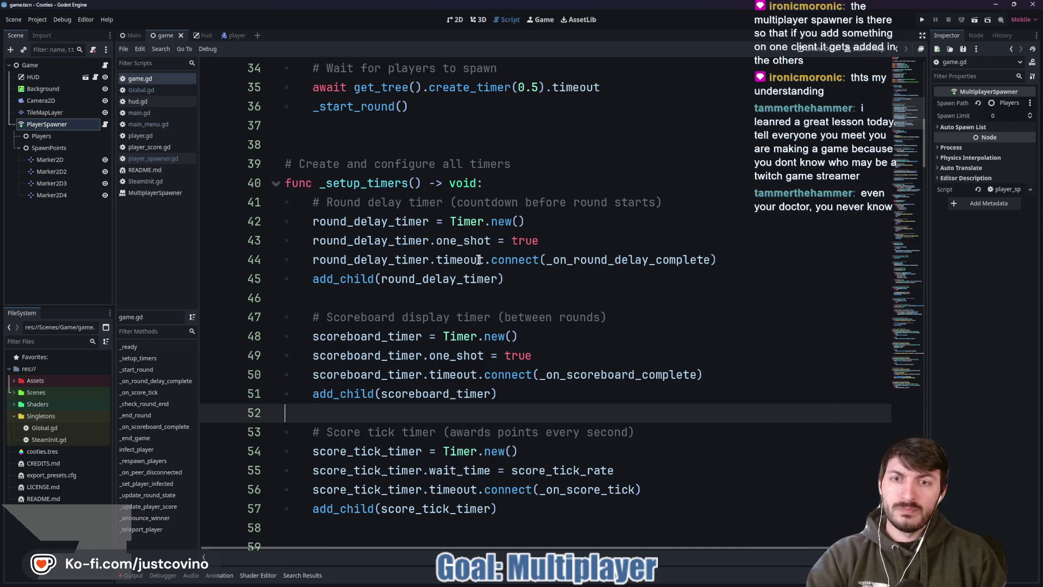
scroll(539, 279, up, 4)
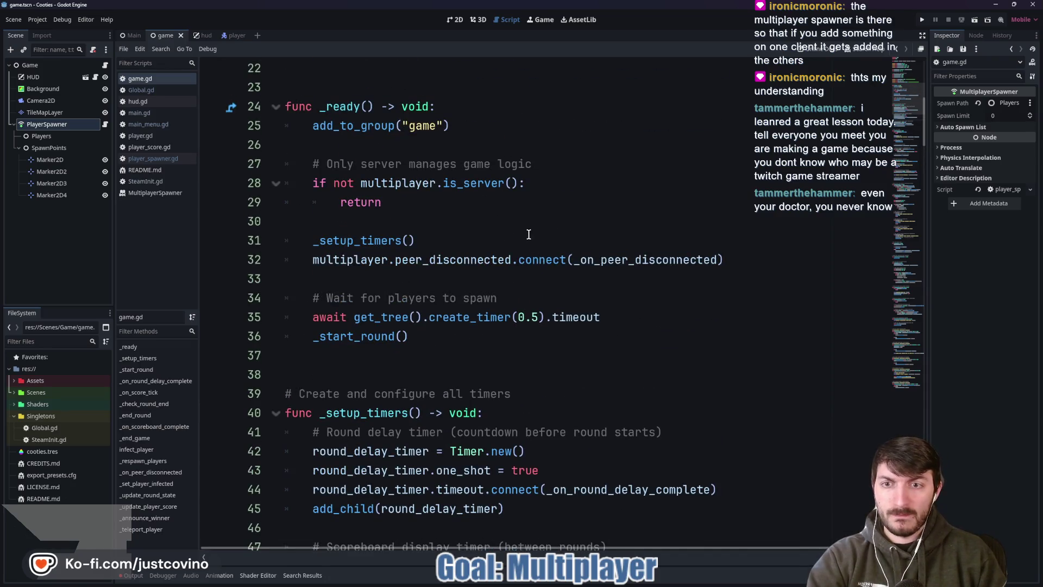
scroll(518, 224, up, 2)
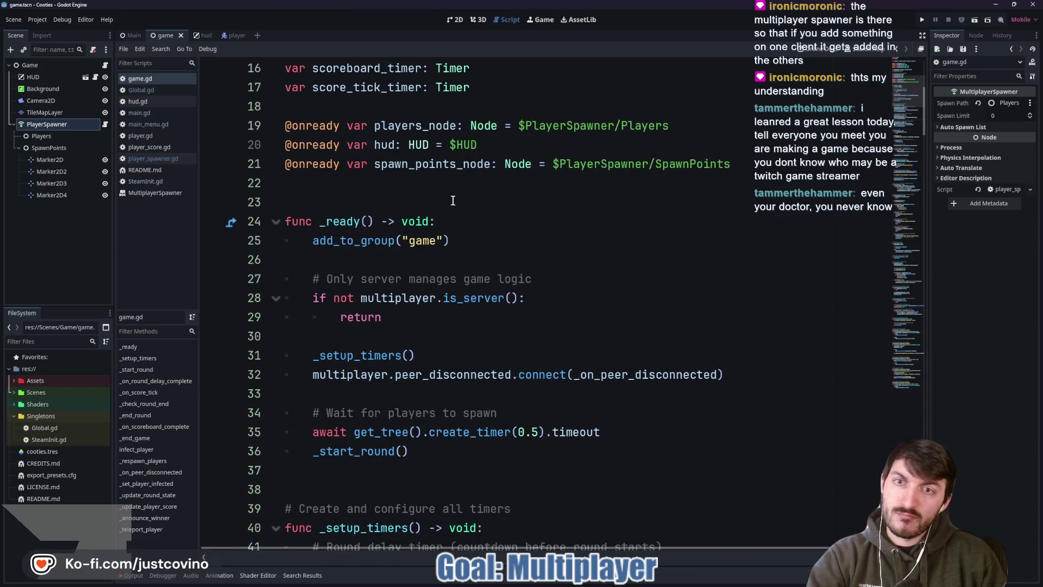
scroll(499, 220, down, 15)
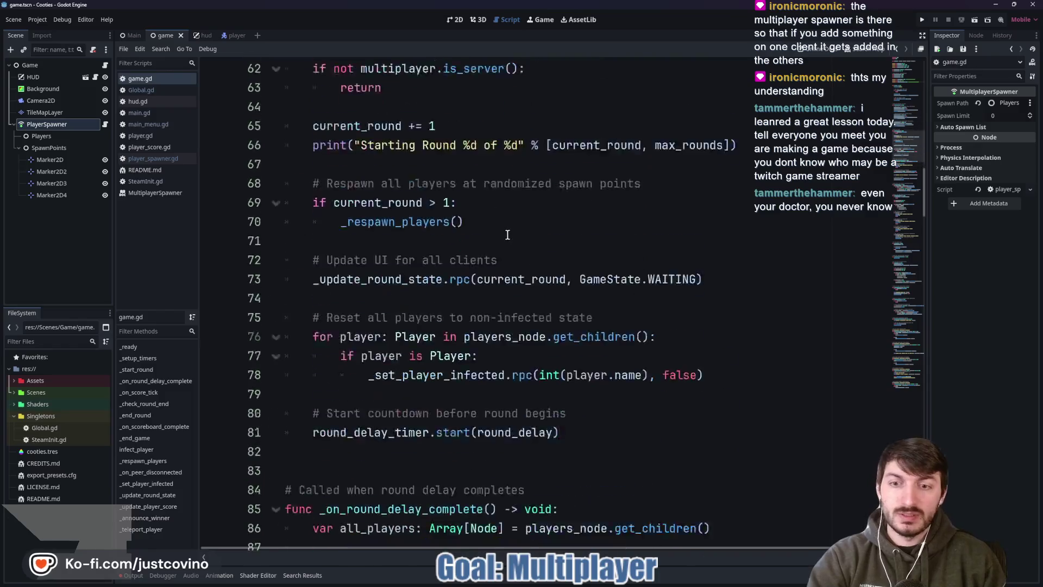
scroll(507, 234, down, 8)
scroll(478, 234, up, 6)
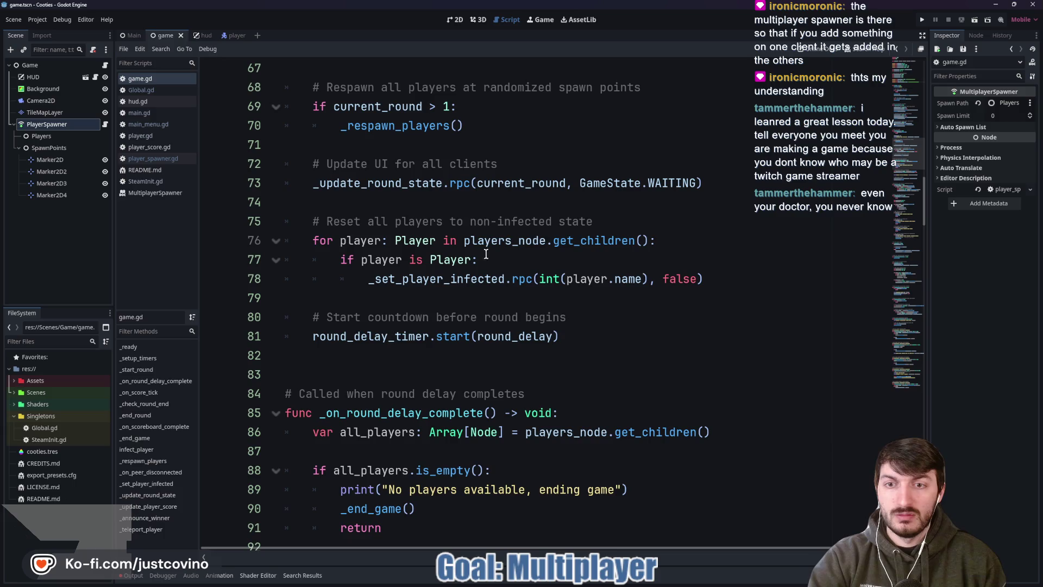
scroll(381, 235, up, 2)
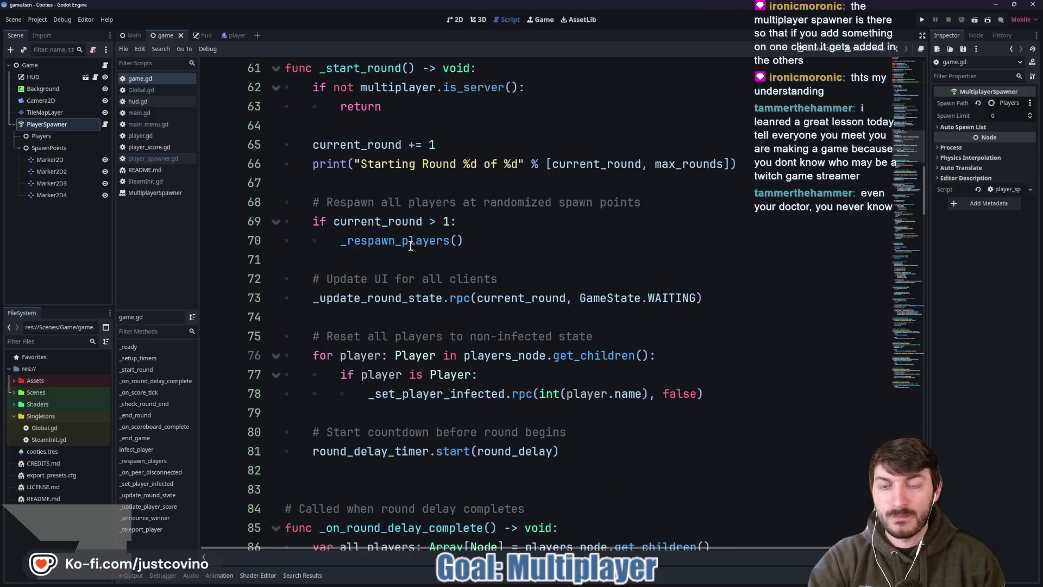
double_click(405, 240)
Step: Scroll further down game.gd, then switch the editor to hud.gd
scroll(516, 257, down, 6)
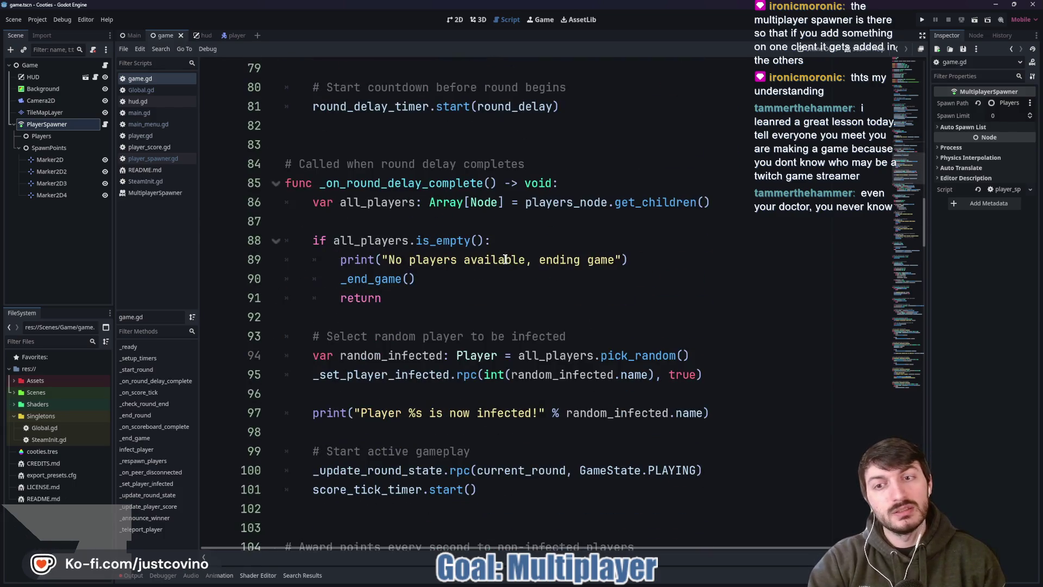
scroll(504, 259, down, 7)
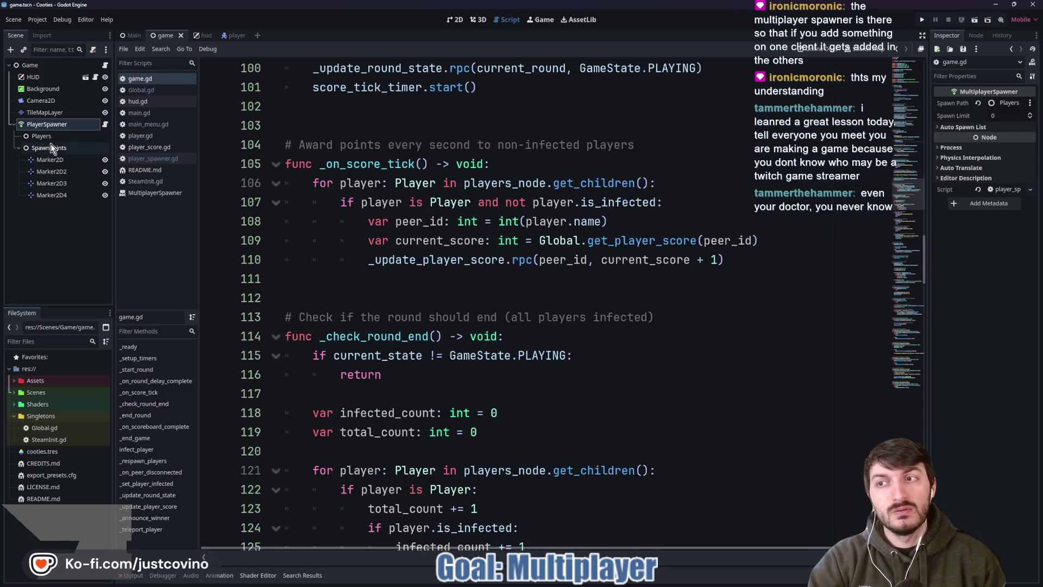
click(95, 78)
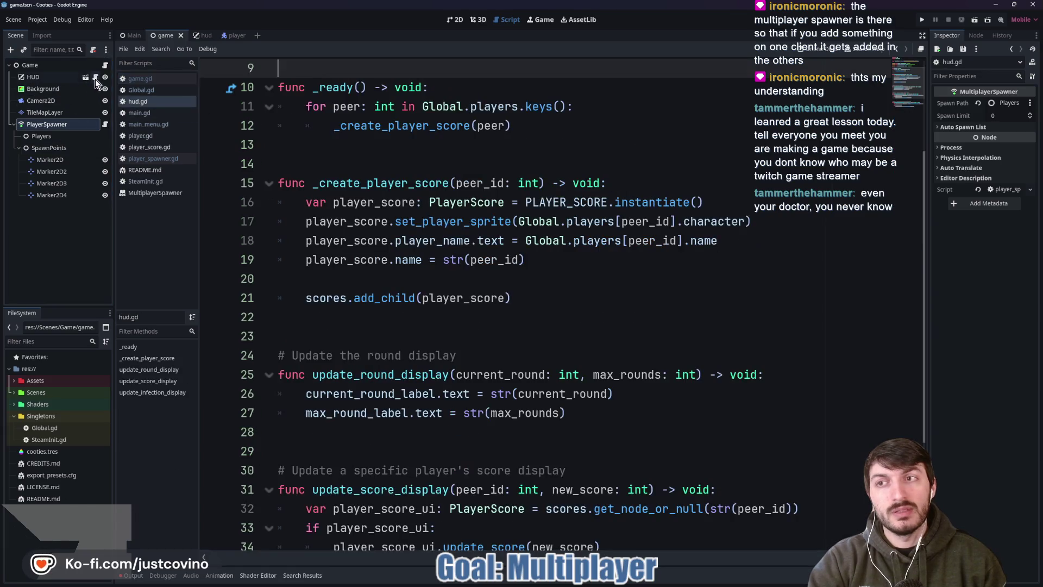
Step: Scroll through hud.gd, then return to the game.gd script
scroll(402, 142, up, 2)
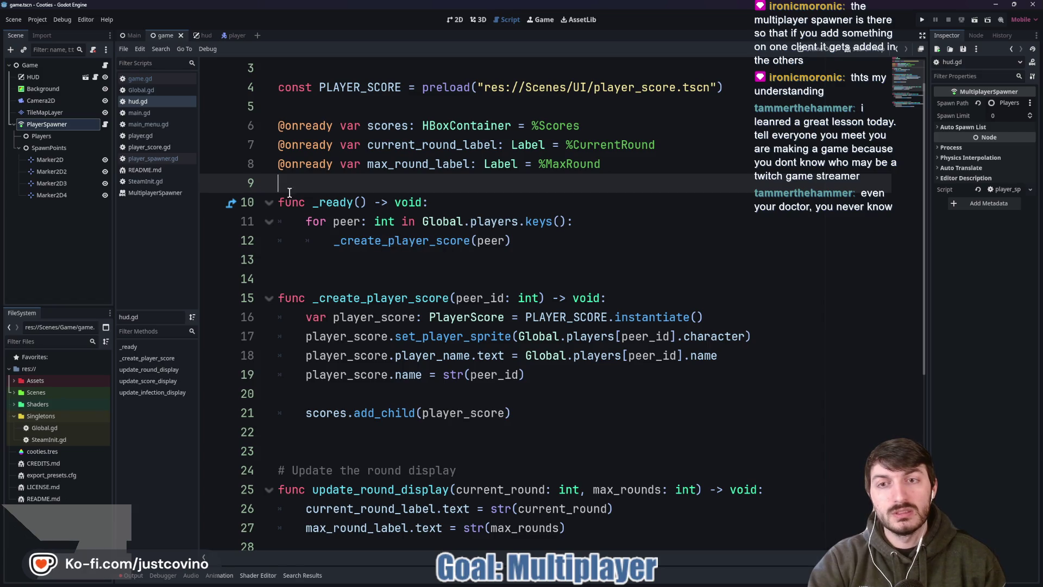
scroll(282, 163, up, 1)
click(103, 75)
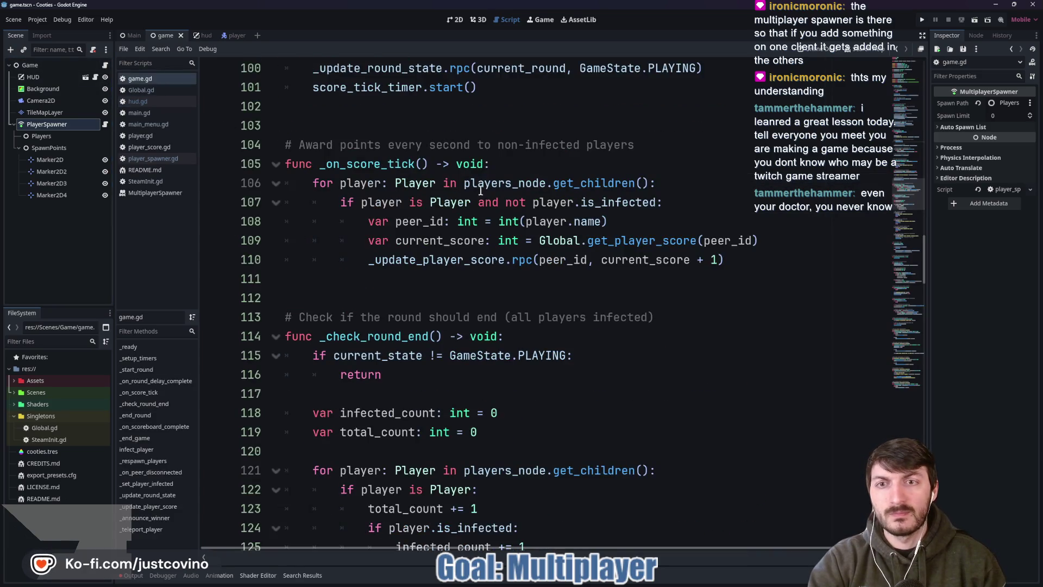
Step: Scroll game.gd up to _ready, place the caret on line 30, then switch to the browser
scroll(474, 219, up, 5)
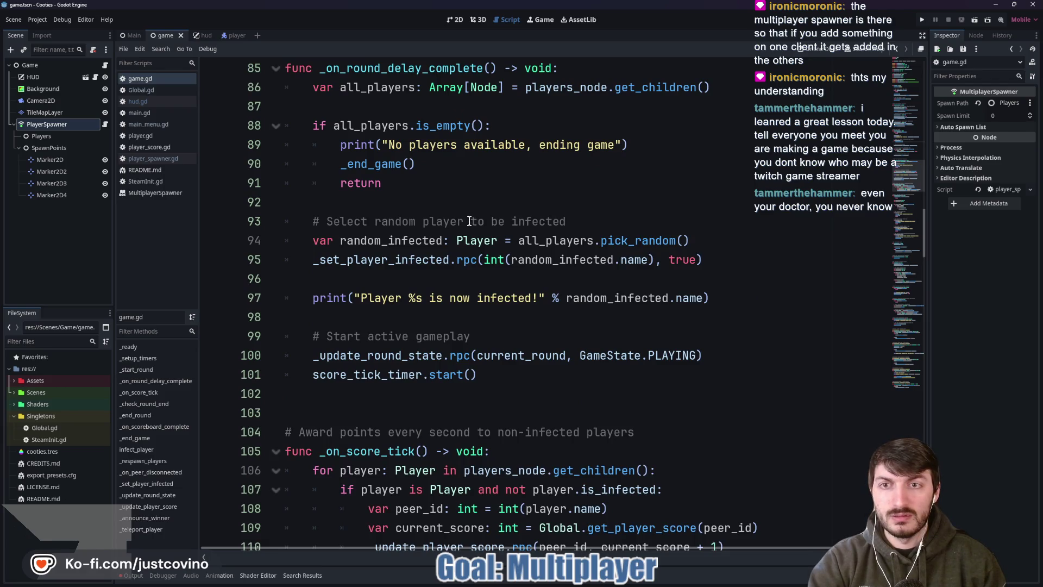
scroll(469, 221, up, 2)
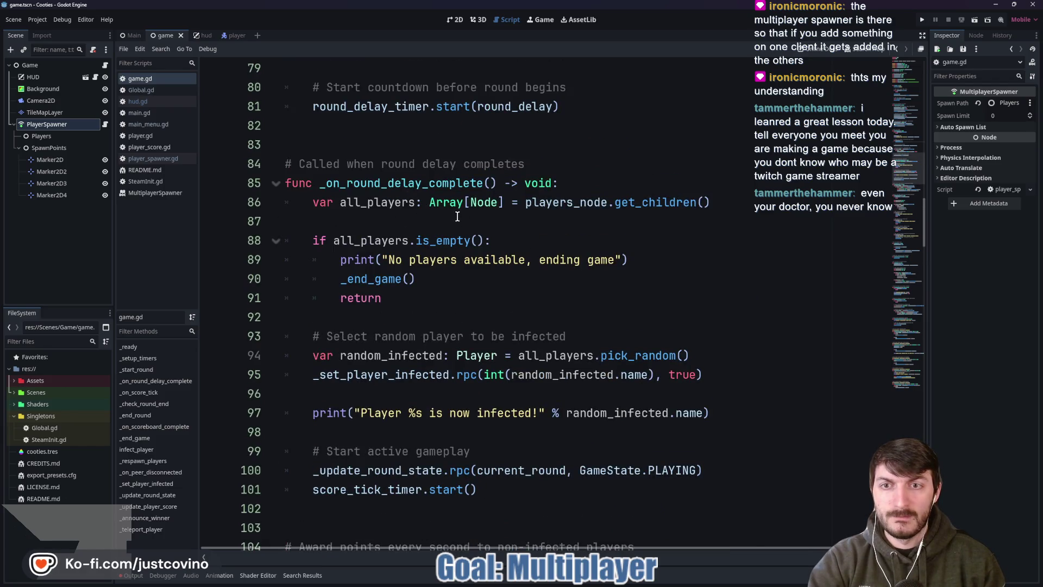
scroll(461, 218, up, 3)
scroll(457, 216, up, 6)
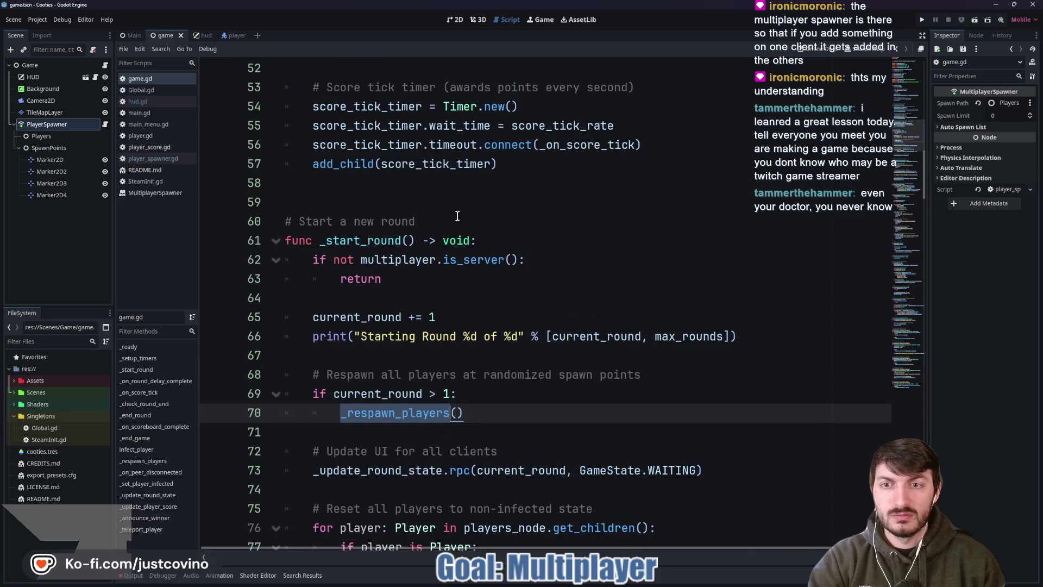
scroll(457, 216, up, 8)
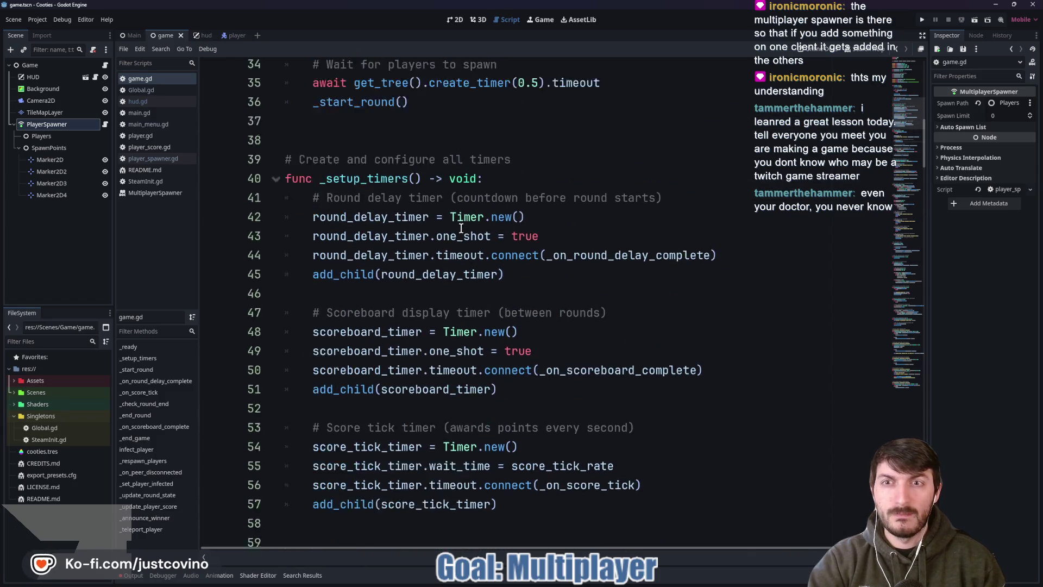
scroll(461, 228, up, 2)
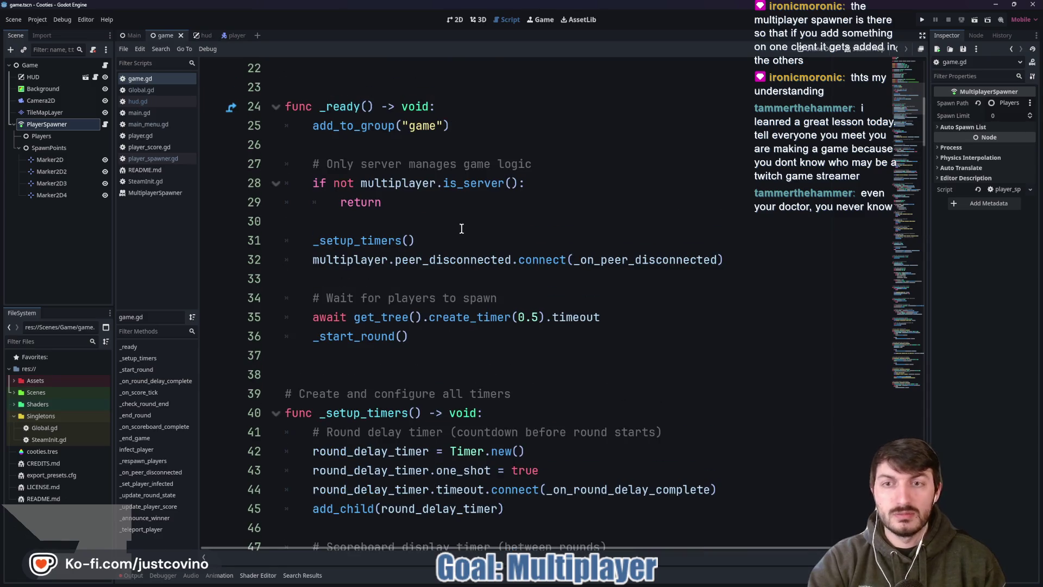
scroll(461, 229, up, 1)
scroll(461, 228, up, 1)
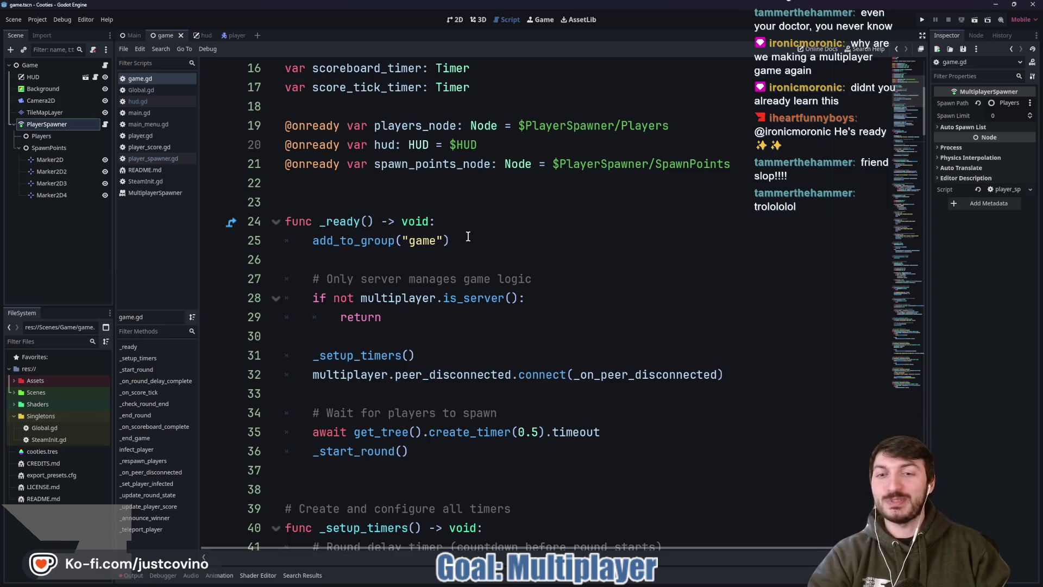
scroll(527, 266, down, 2)
click(429, 224)
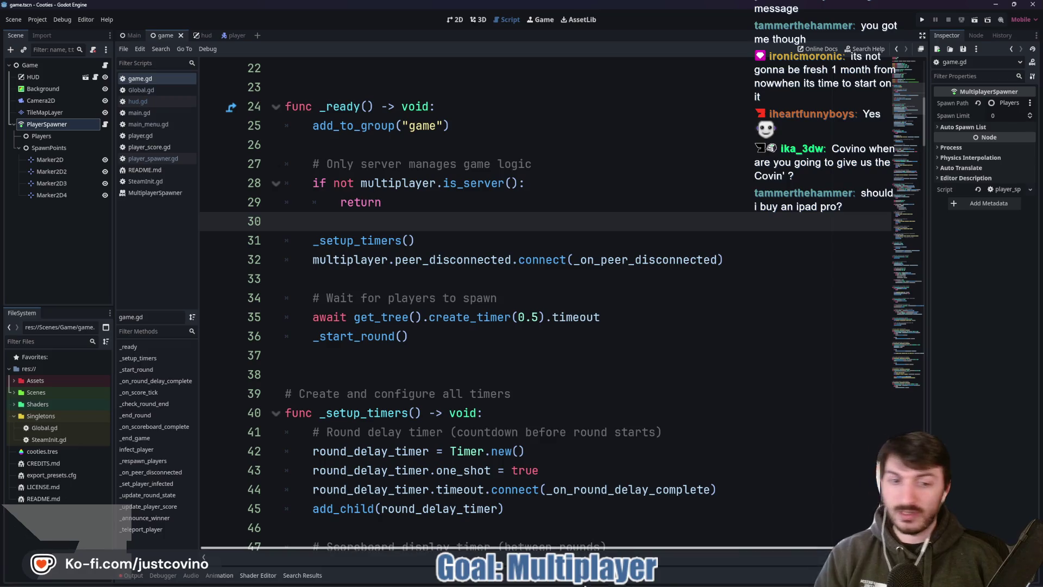
click(559, 582)
Step: From the Gallant Golf tab, open the Freedom Forge Studios page and scroll to its games grid
key(ctrl+Tab)
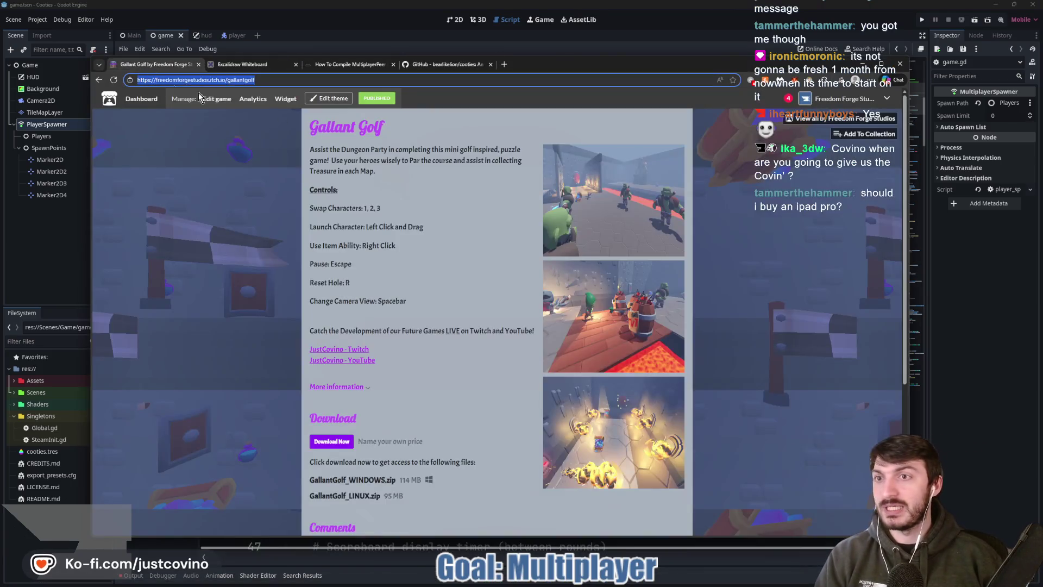
scroll(413, 239, down, 3)
scroll(421, 255, up, 3)
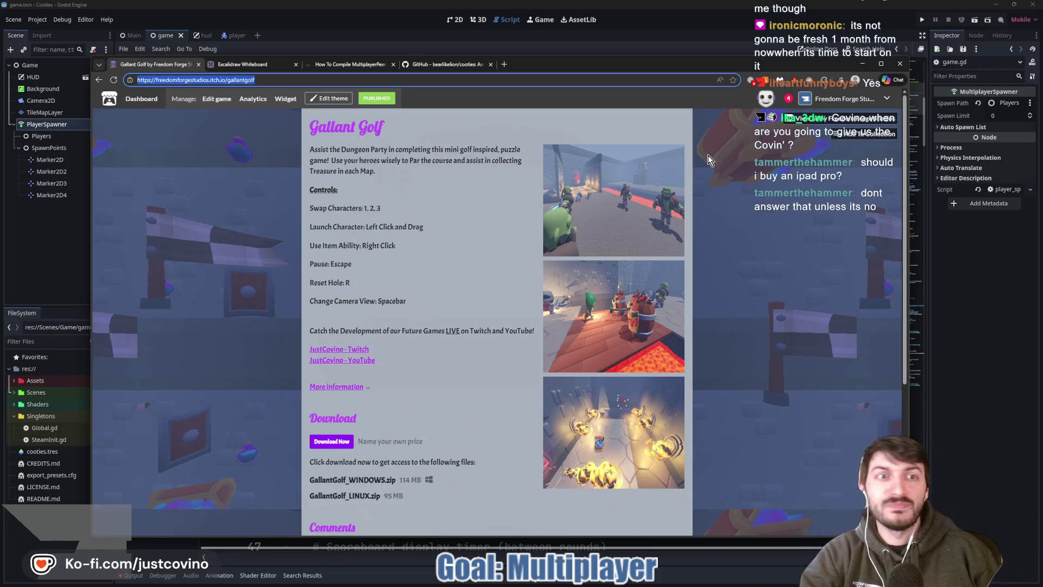
click(818, 121)
scroll(690, 224, down, 6)
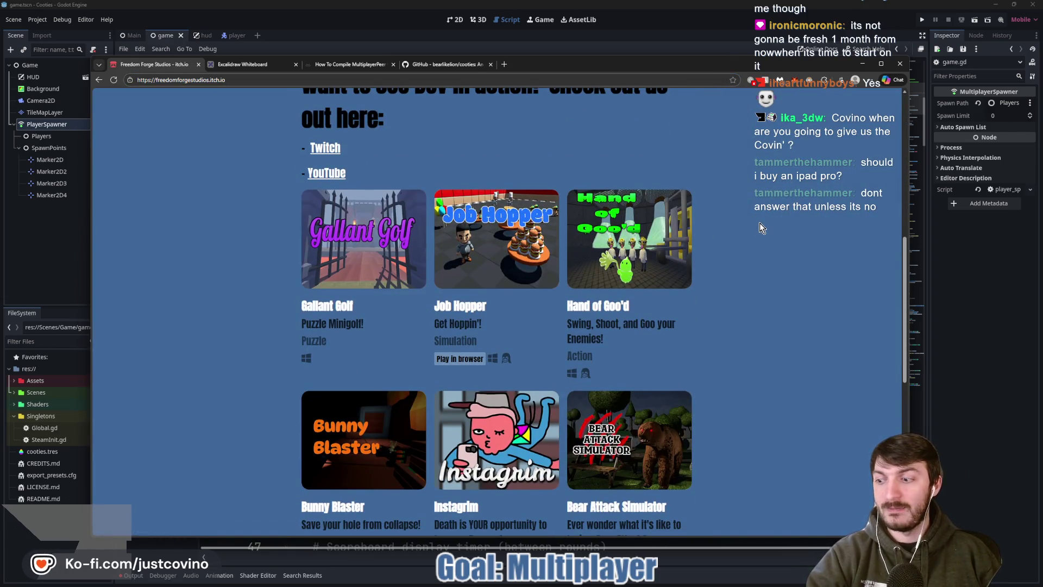
scroll(761, 222, down, 1)
scroll(760, 223, down, 4)
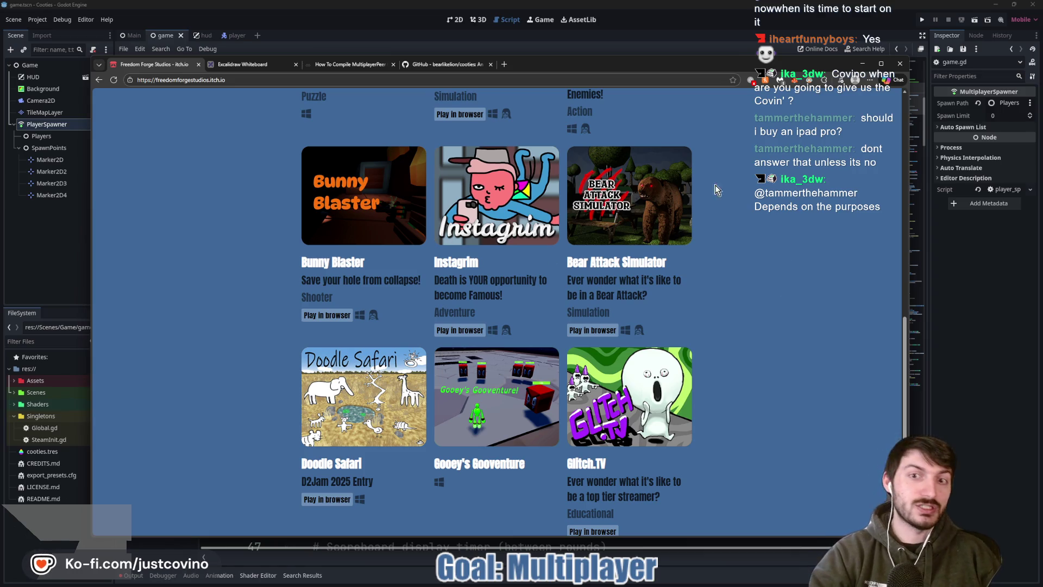
scroll(777, 195, down, 1)
scroll(777, 197, down, 1)
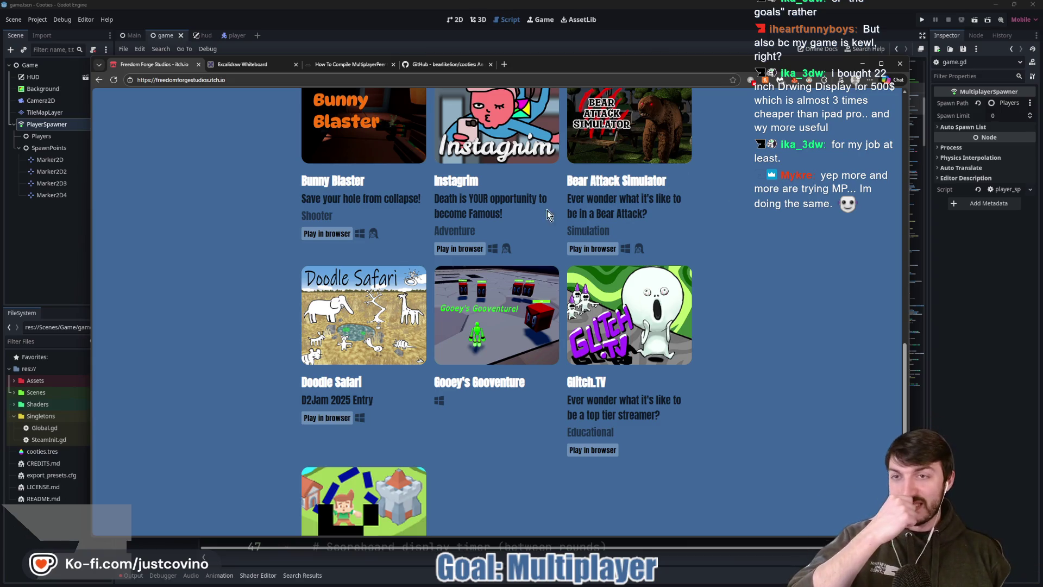
Step: Draw a red annotation stroke across the games, then open the CTF Meets TD design board
mouse_move(151, 314)
mouse_down()
mouse_move(198, 282)
mouse_move(438, 208)
mouse_up()
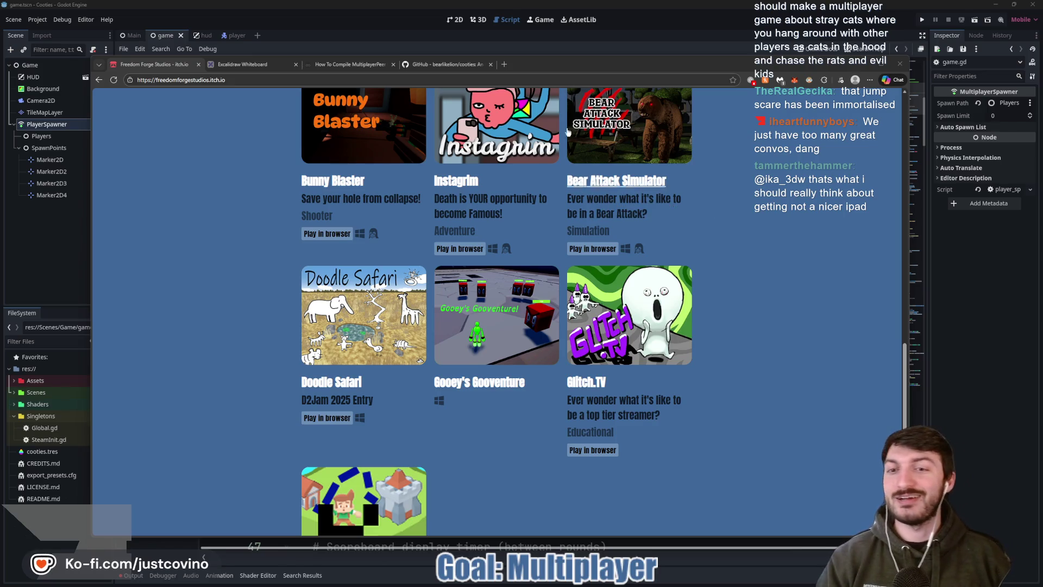
click(259, 64)
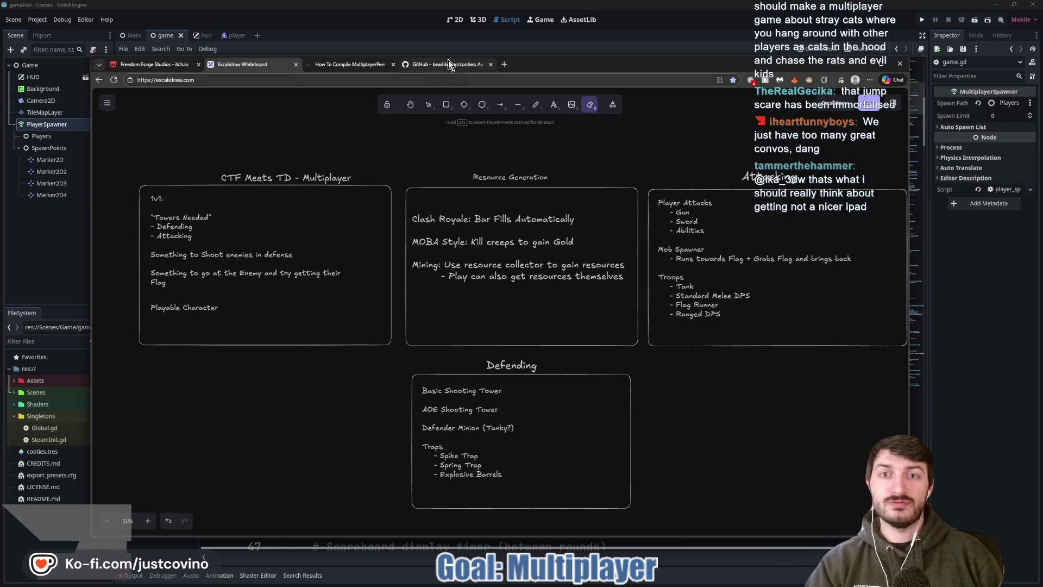
Step: Return from the Excalidraw board to Godot's game.gd script
click(371, 30)
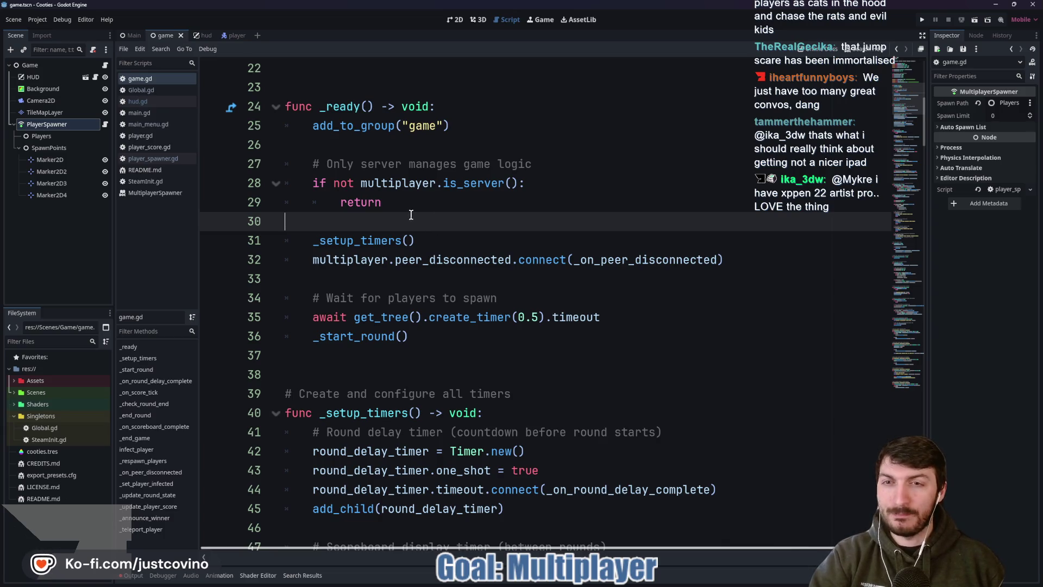
scroll(407, 218, up, 2)
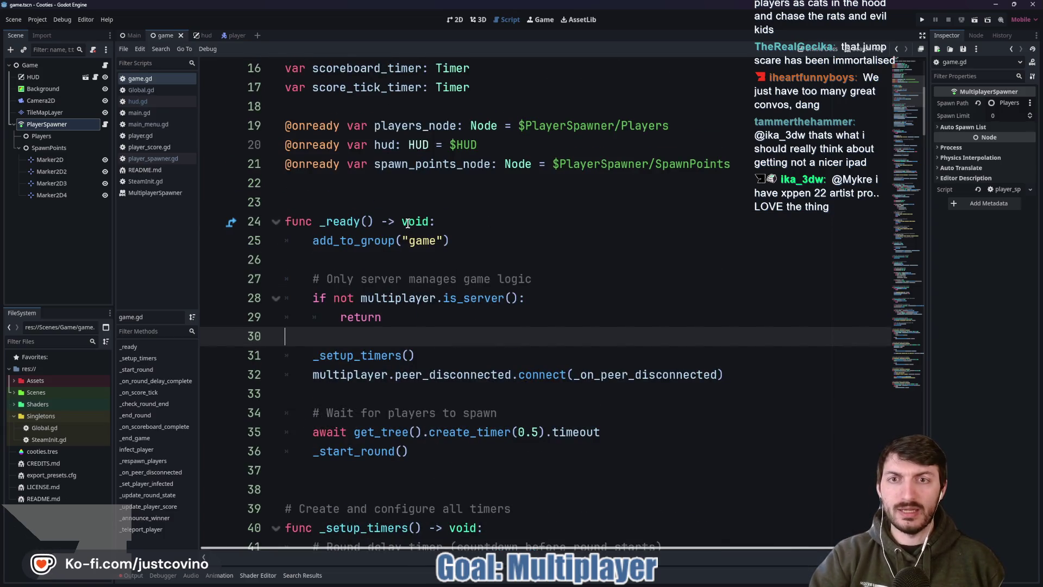
scroll(407, 223, down, 2)
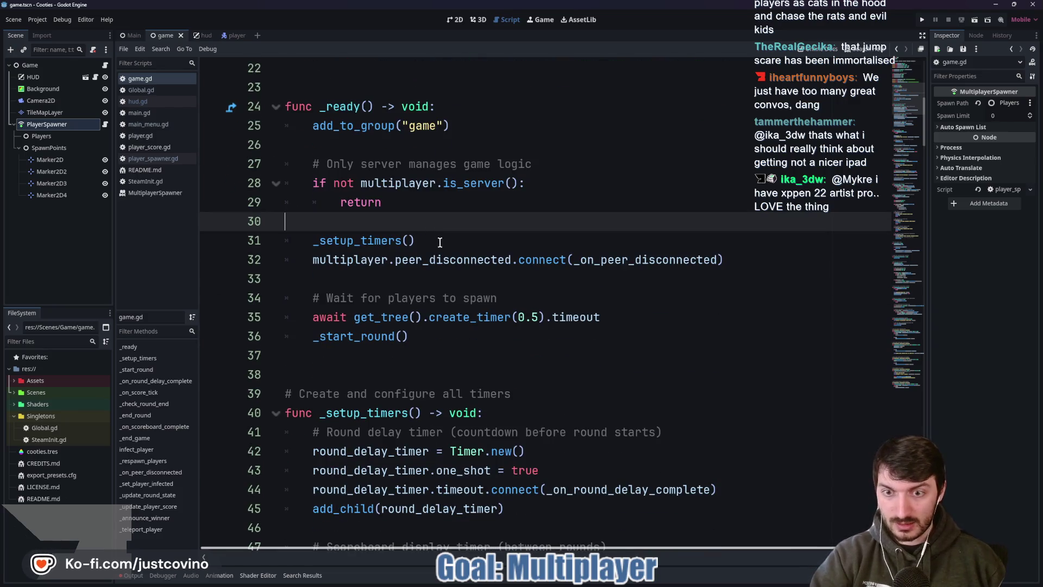
scroll(442, 247, down, 2)
scroll(514, 267, down, 7)
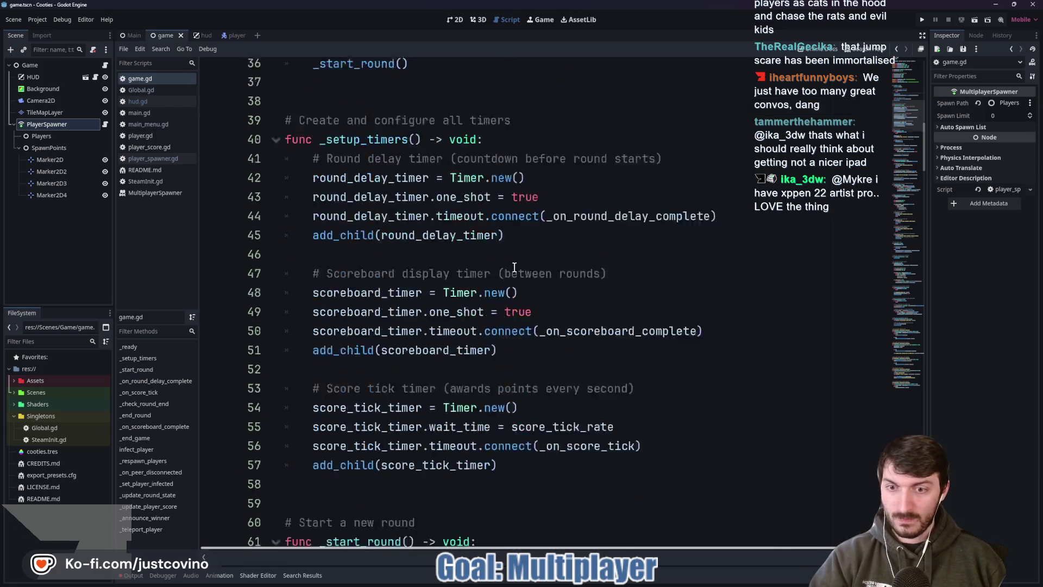
scroll(514, 266, down, 4)
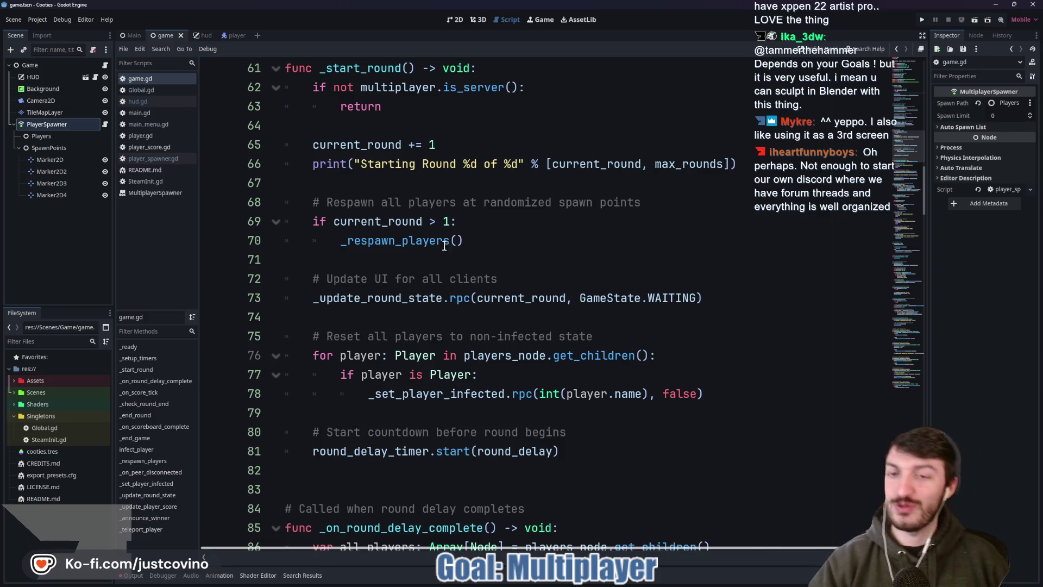
click(428, 264)
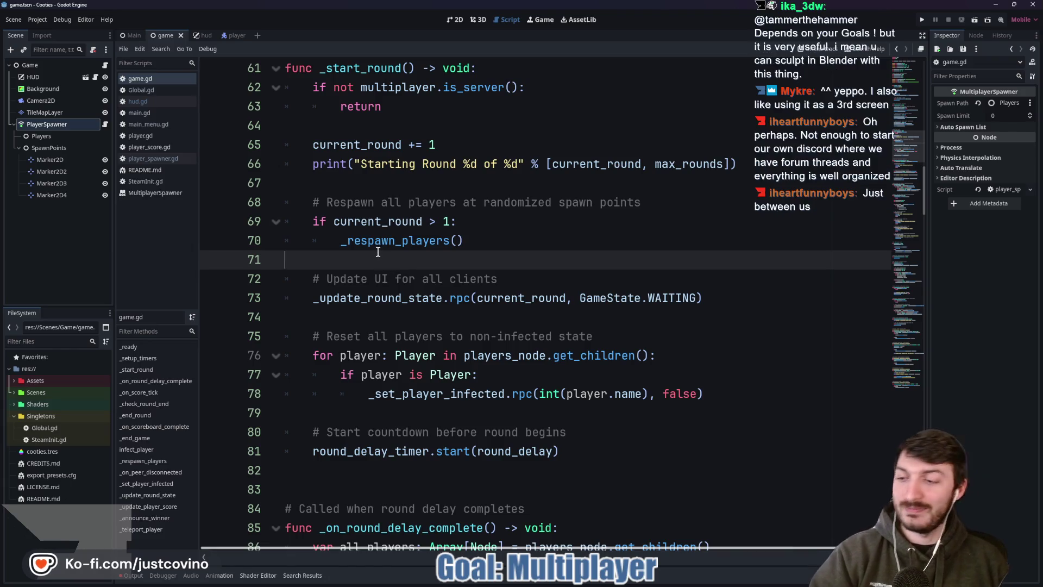
click(362, 240)
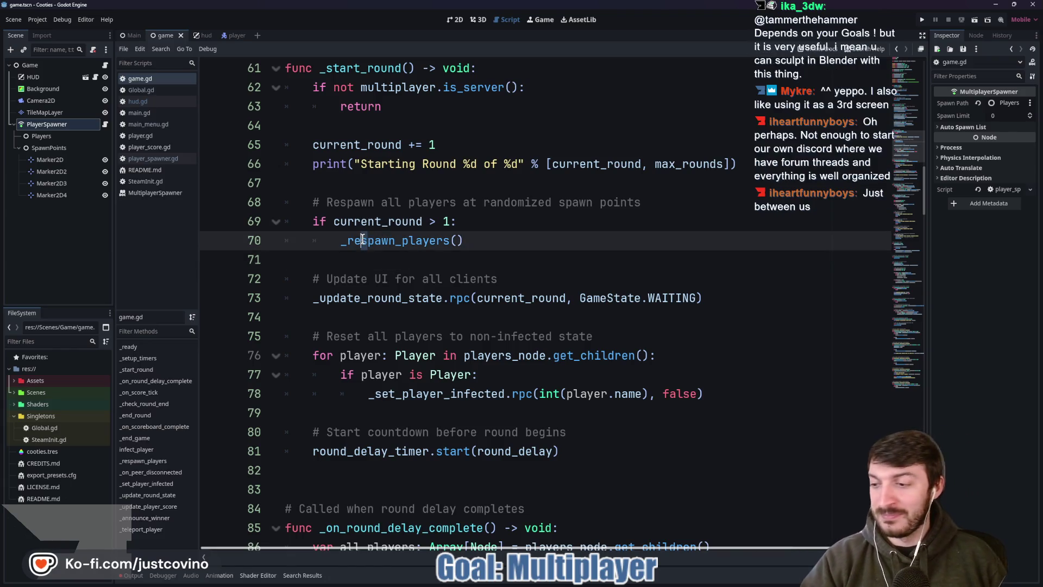
click(408, 261)
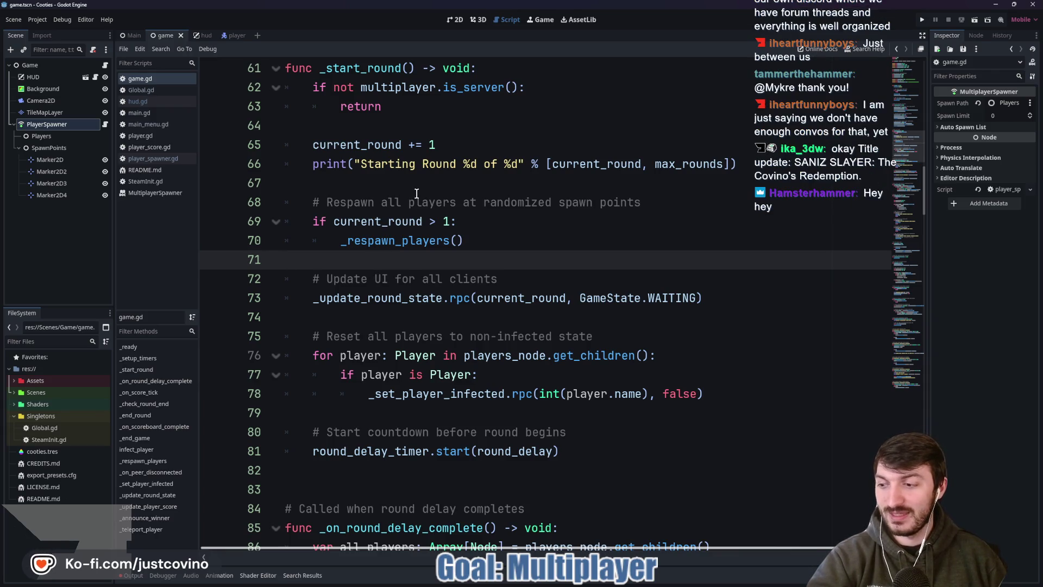
click(413, 196)
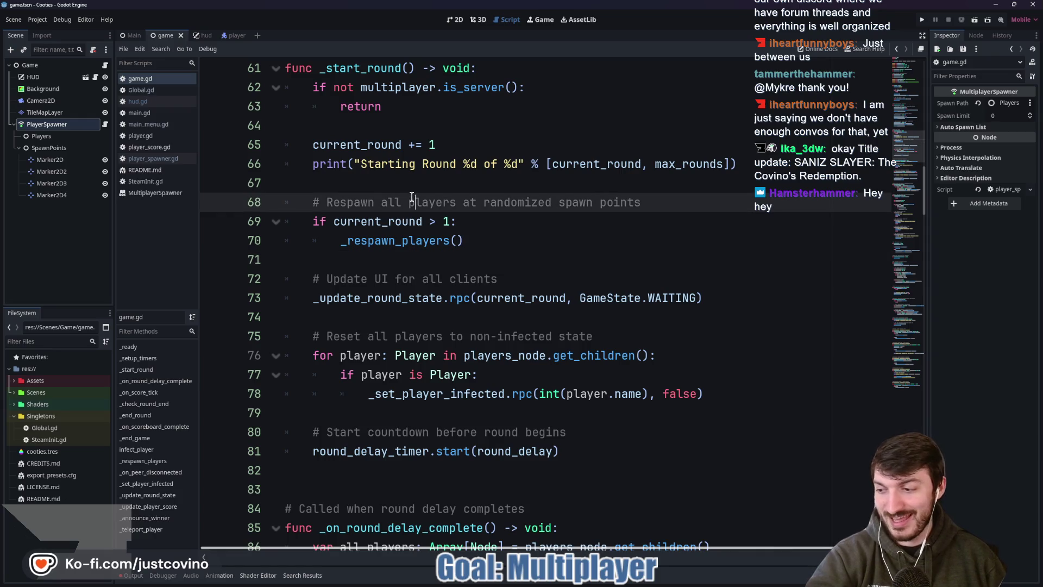
click(409, 188)
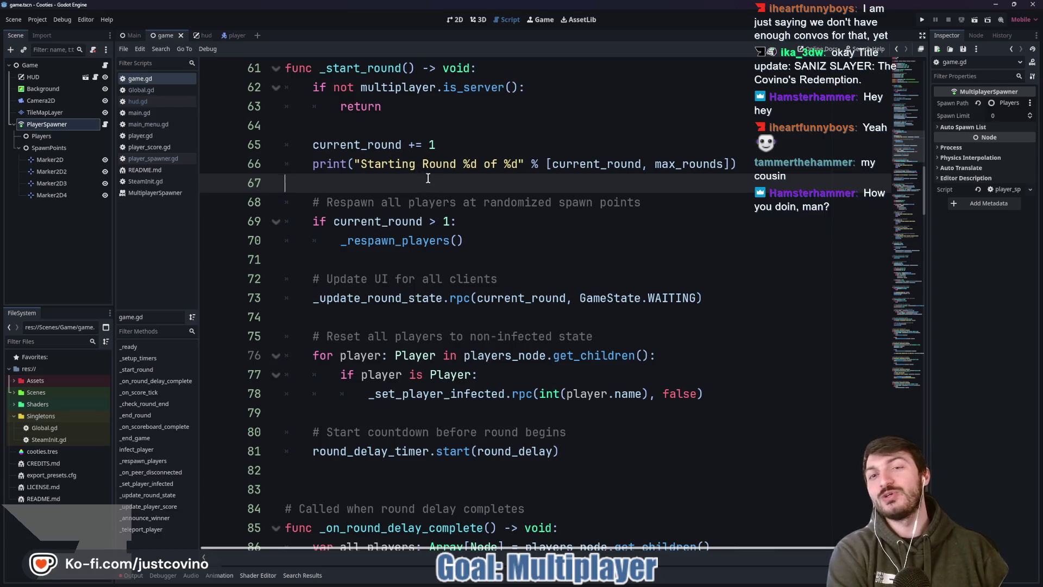
scroll(441, 194, up, 1)
scroll(416, 234, up, 1)
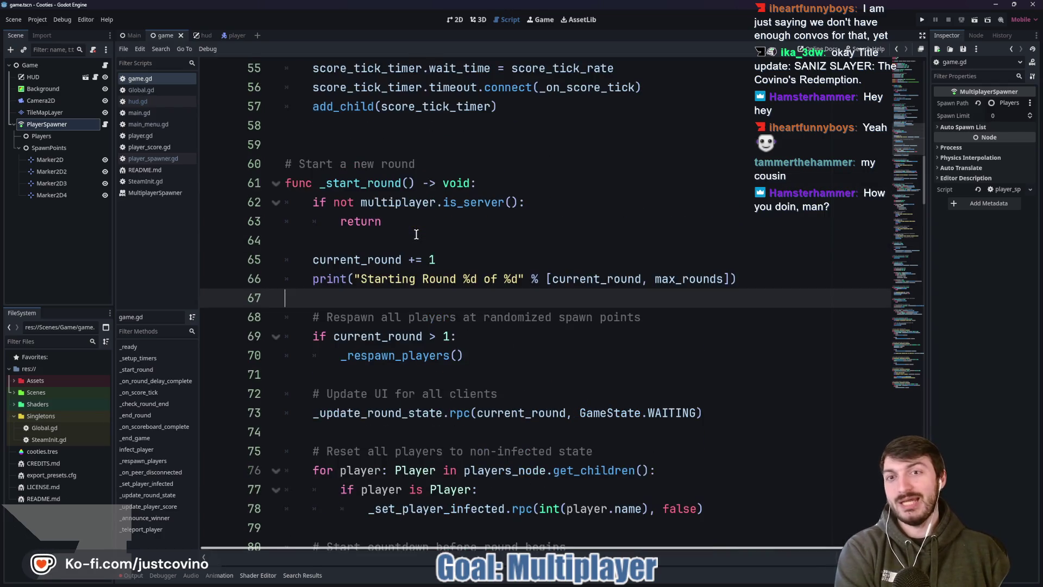
scroll(416, 235, up, 3)
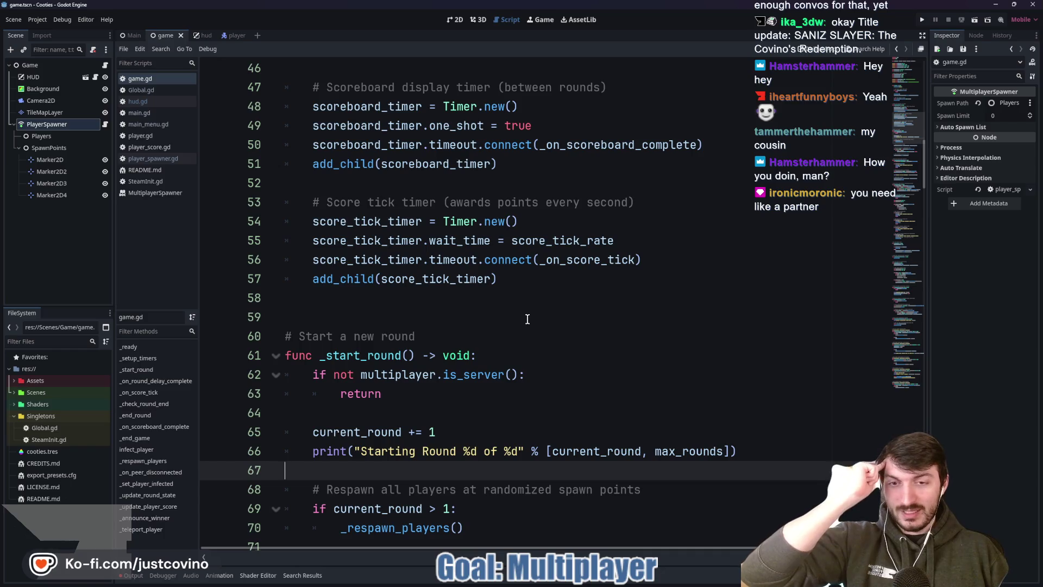
click(394, 318)
scroll(426, 320, up, 3)
scroll(429, 321, up, 2)
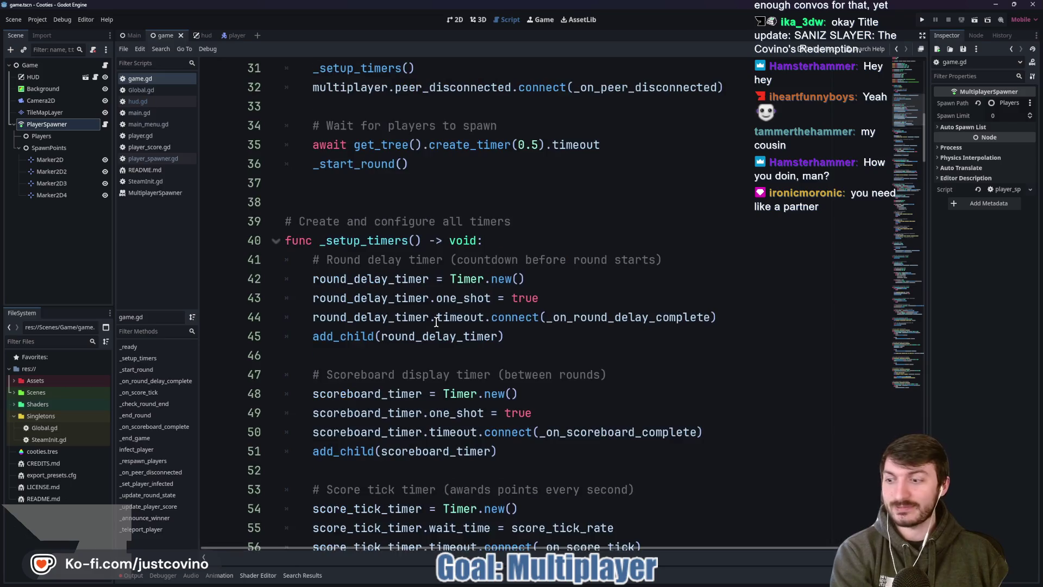
scroll(436, 321, up, 5)
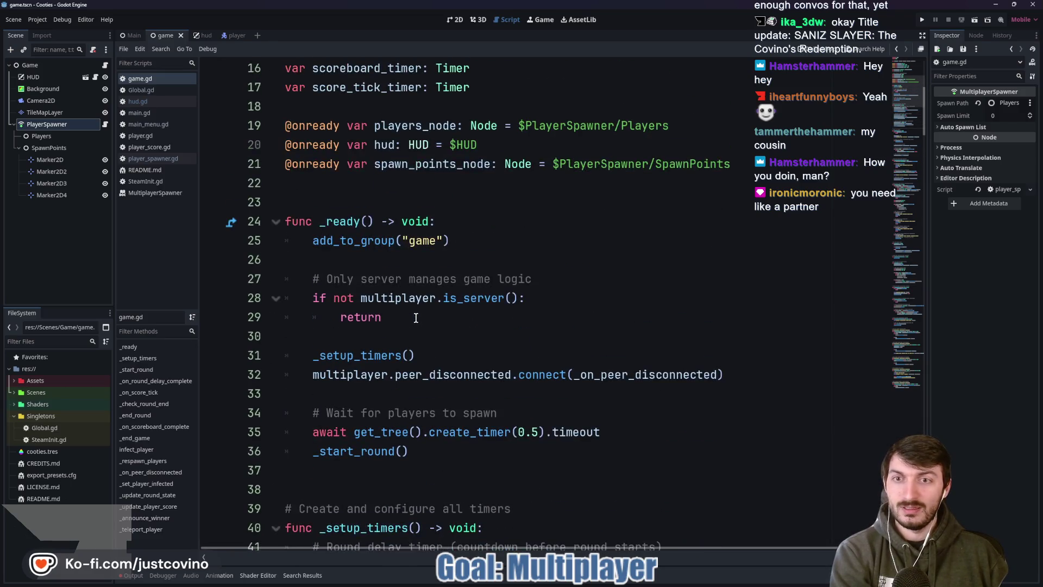
click(407, 329)
click(399, 245)
scroll(479, 303, down, 4)
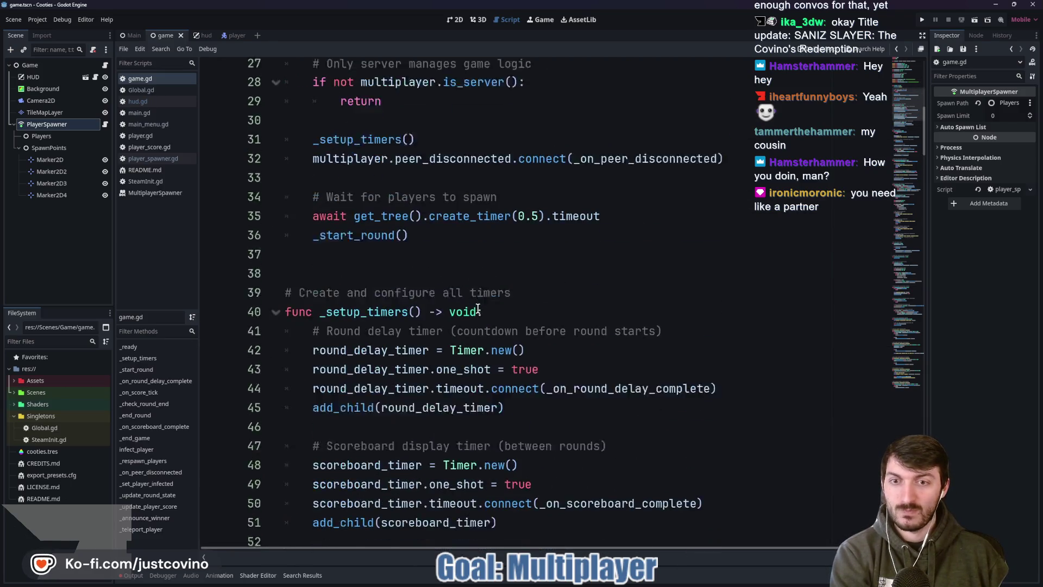
scroll(469, 304, down, 12)
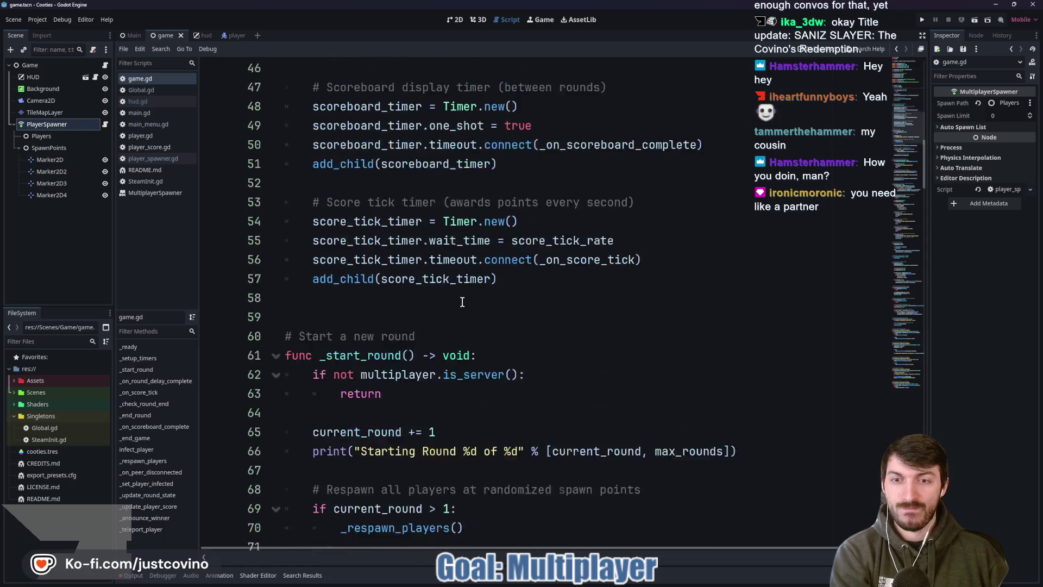
click(428, 259)
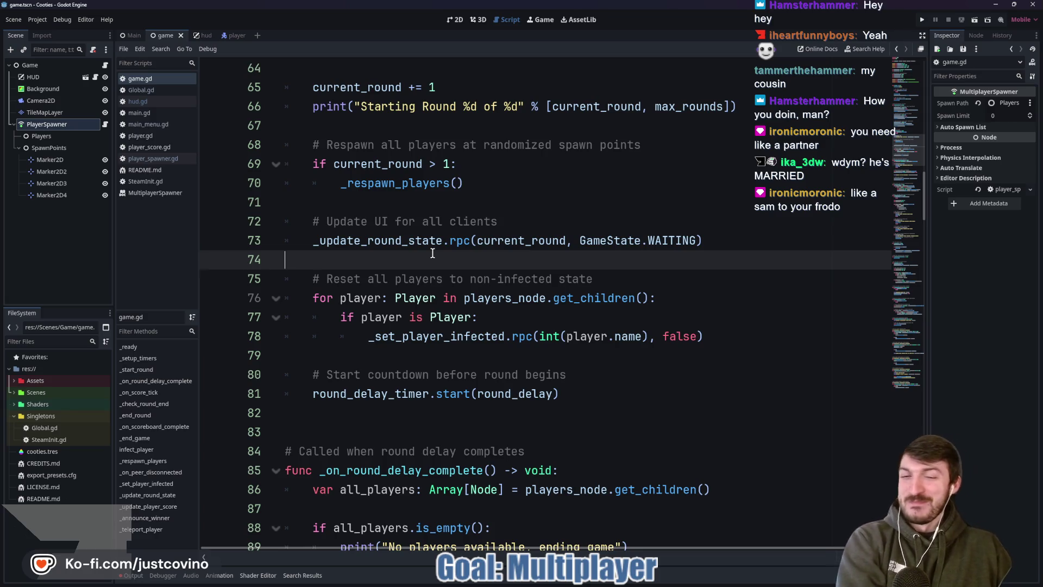
scroll(411, 246, down, 3)
scroll(471, 261, down, 5)
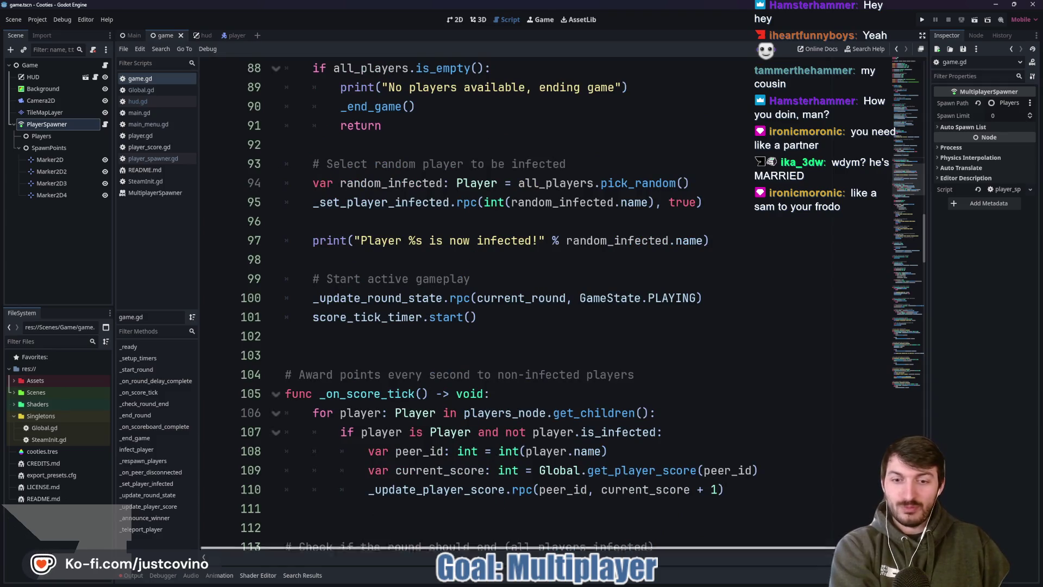
mouse_move(602, 583)
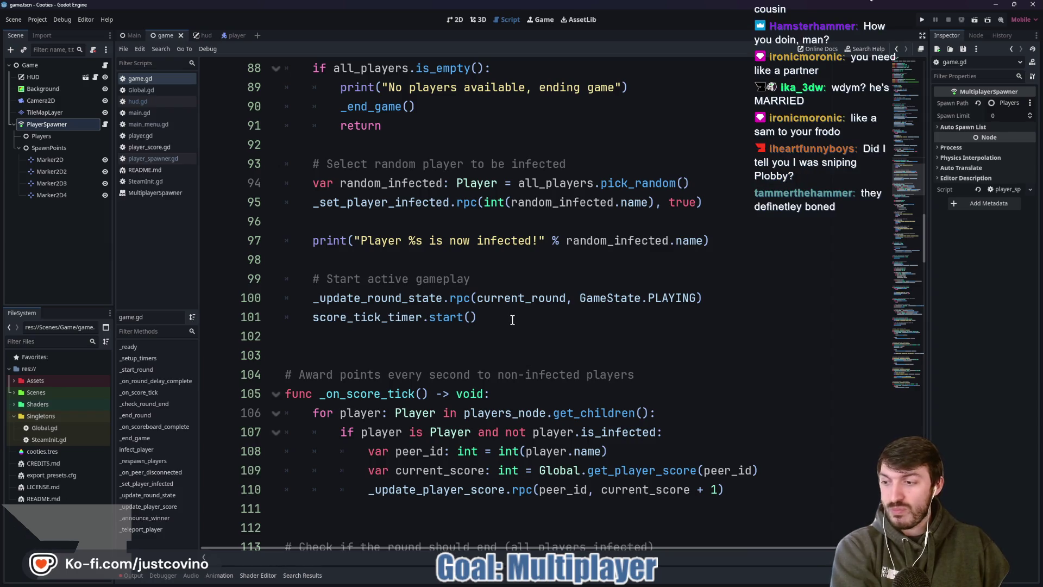
mouse_move(500, 299)
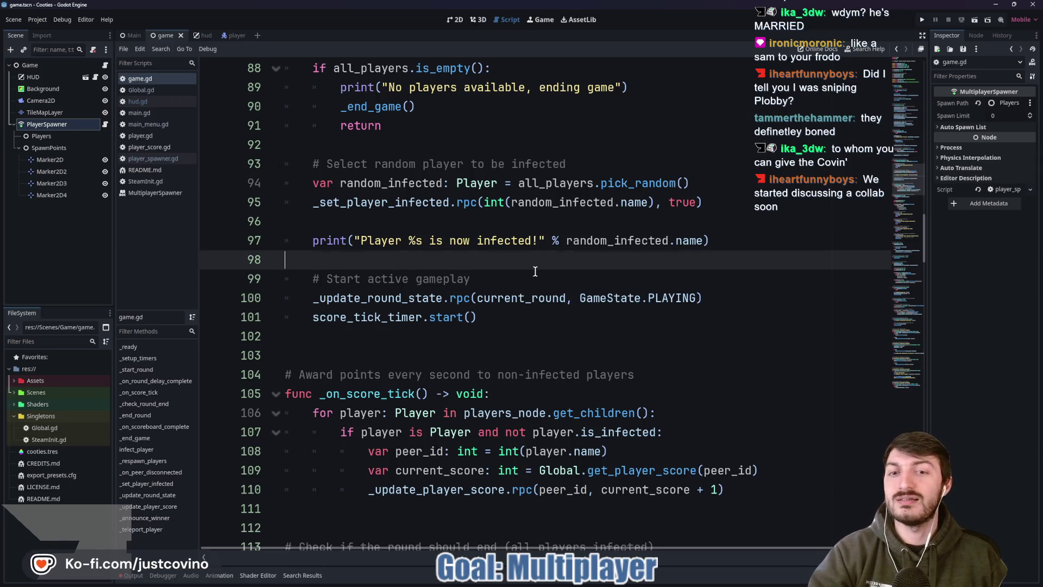
click(555, 280)
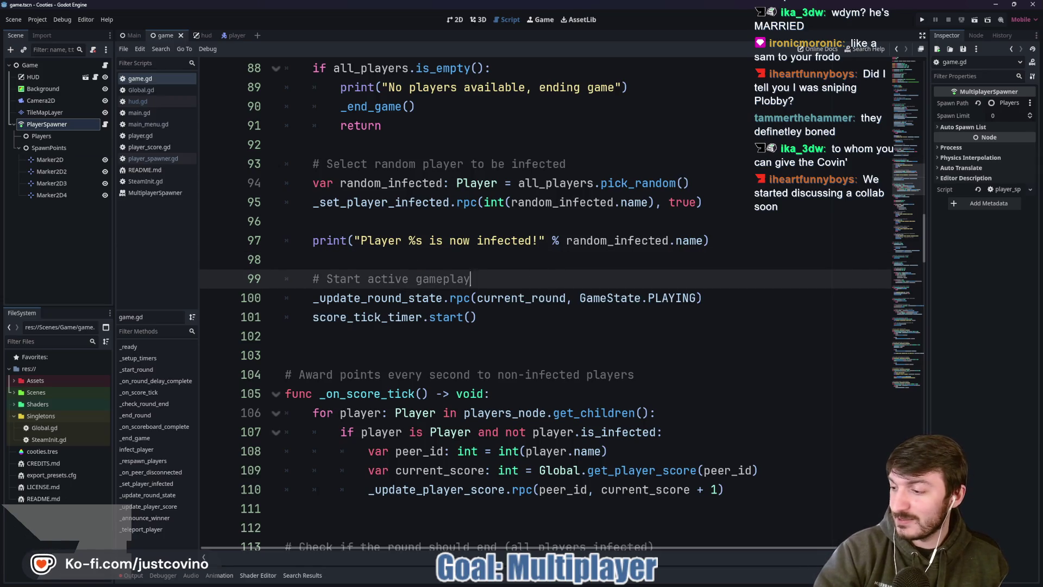
click(443, 260)
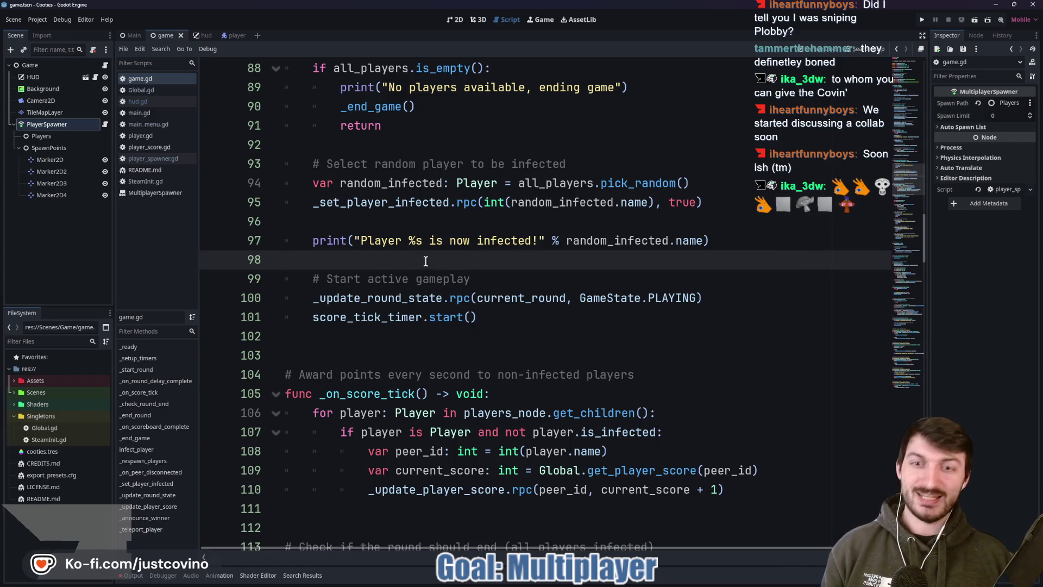
click(437, 221)
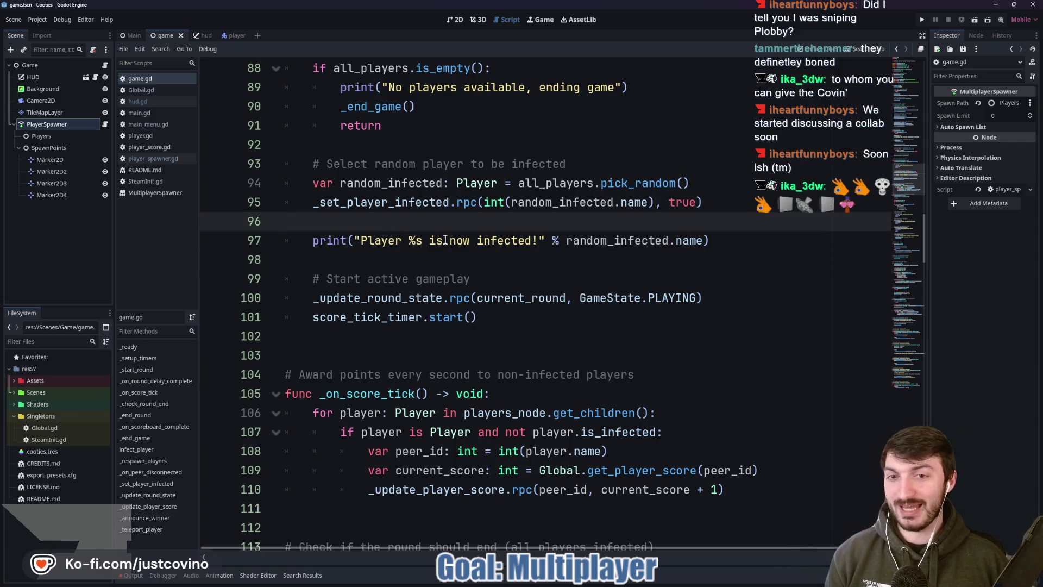
scroll(428, 242, up, 2)
click(429, 259)
scroll(435, 261, up, 2)
click(484, 270)
scroll(484, 270, up, 1)
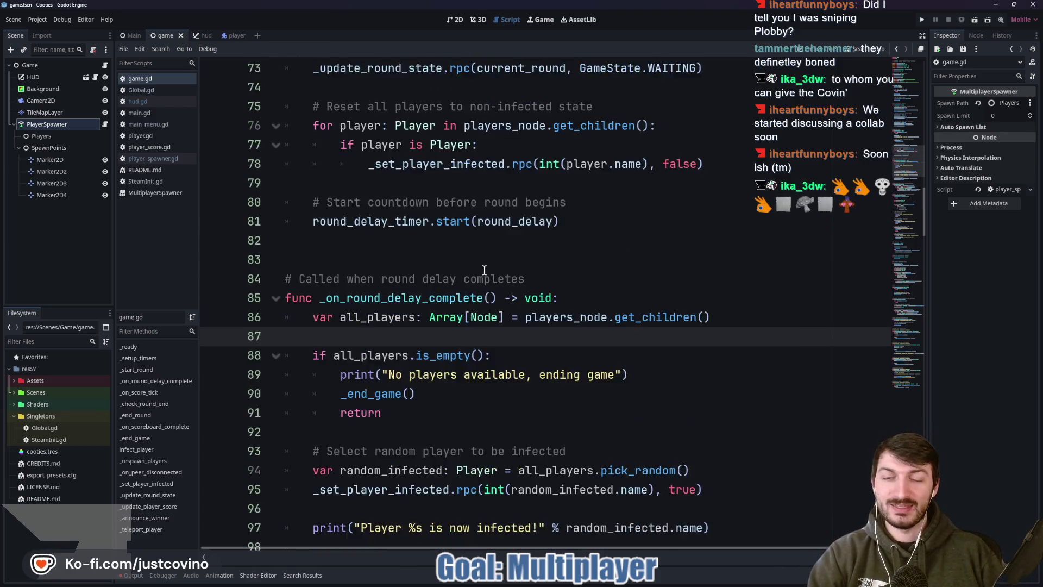
scroll(484, 270, up, 2)
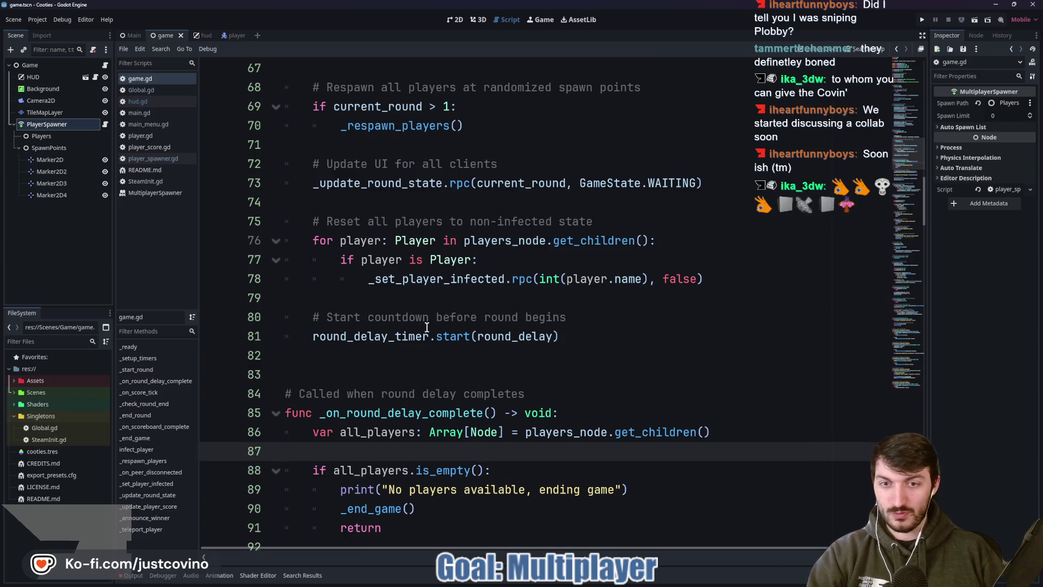
mouse_move(431, 329)
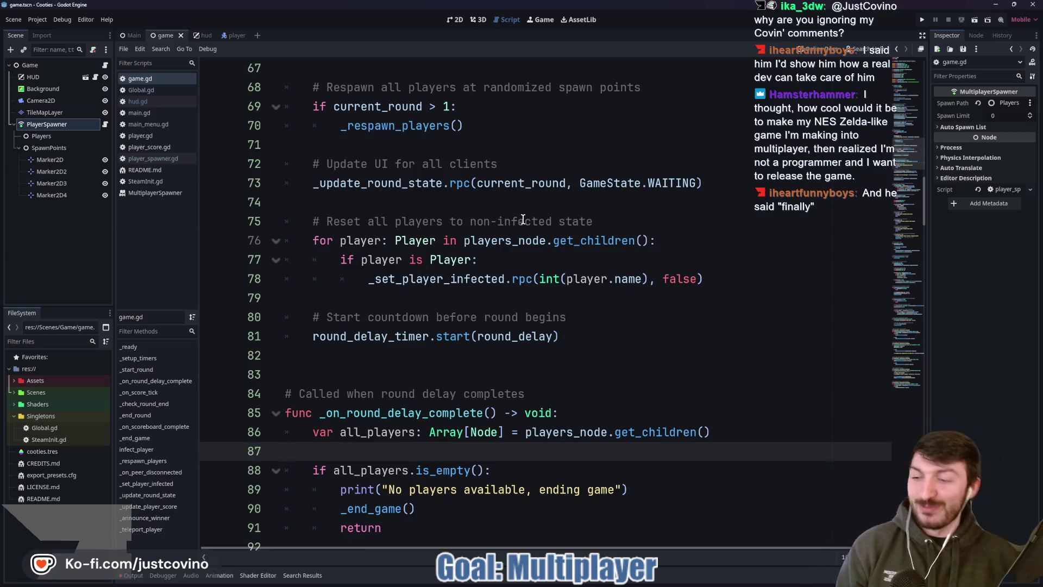
click(460, 202)
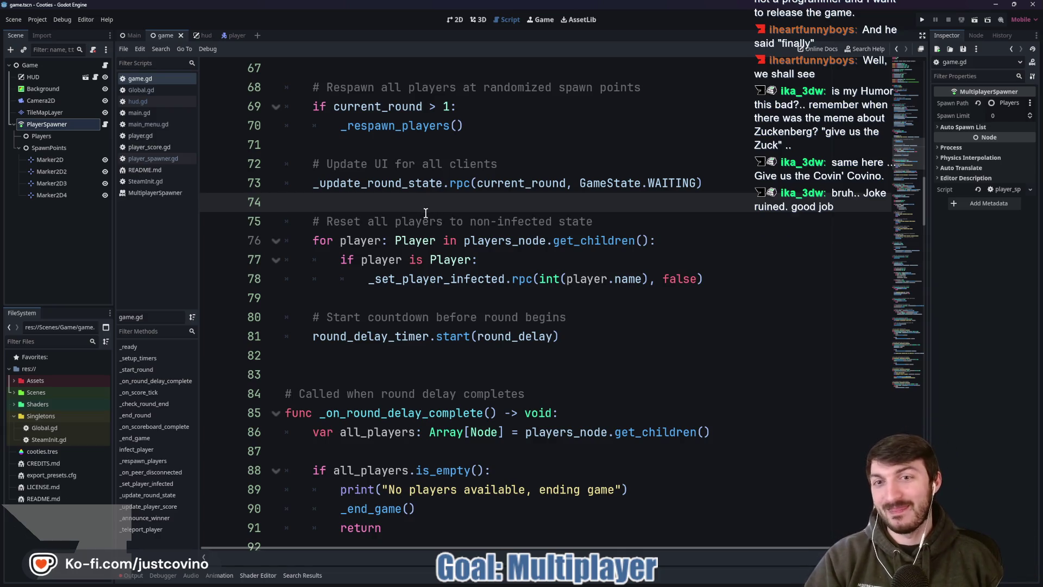
click(429, 212)
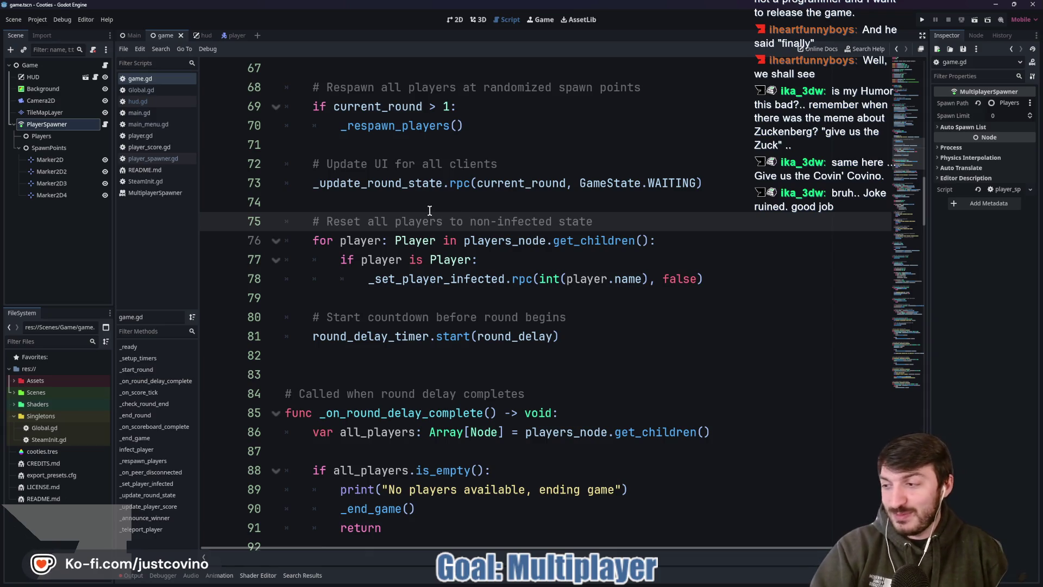
click(433, 200)
scroll(434, 207, down, 1)
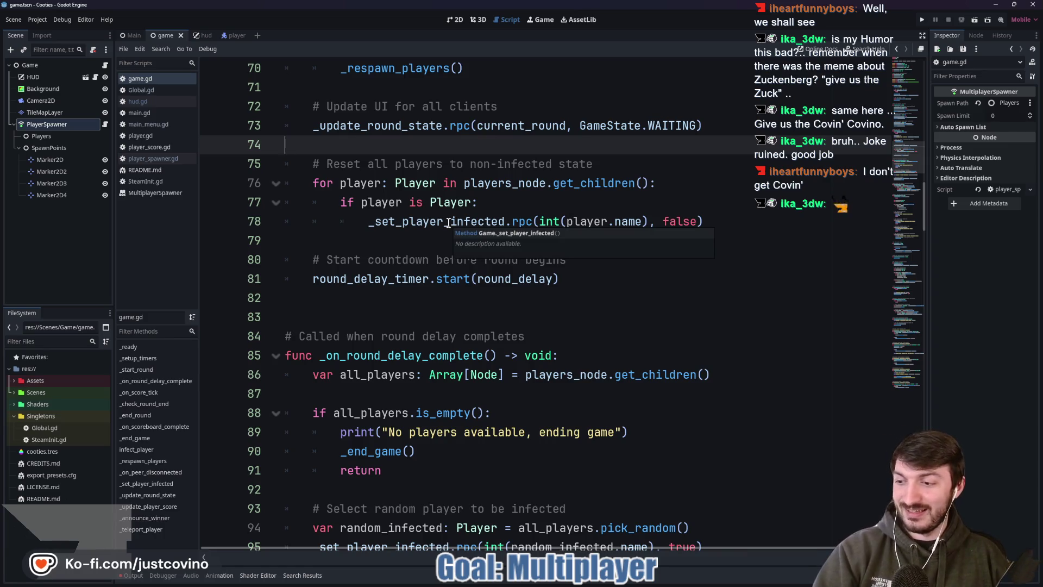
click(421, 239)
scroll(532, 229, down, 2)
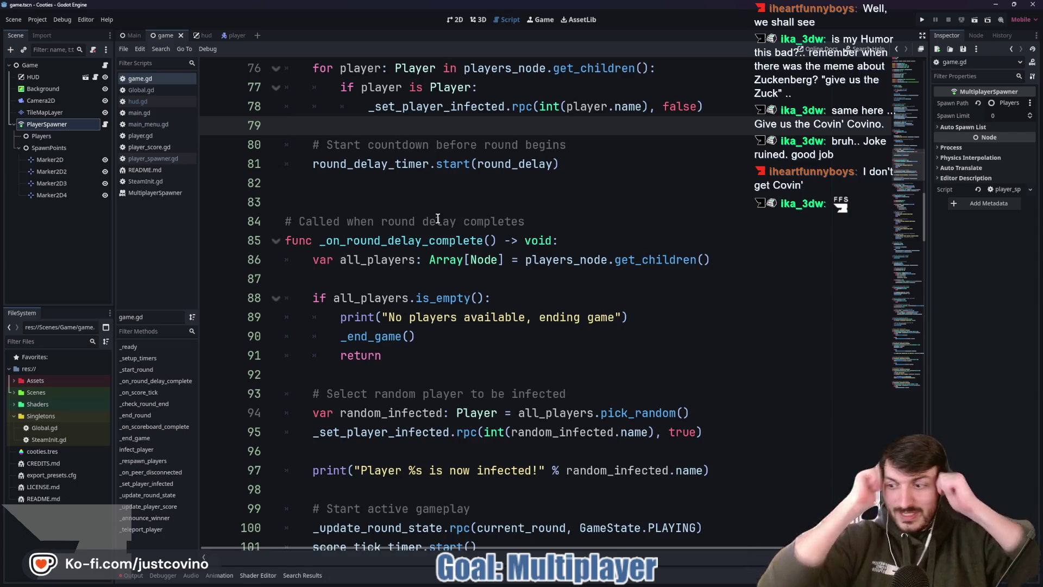
scroll(477, 267, down, 1)
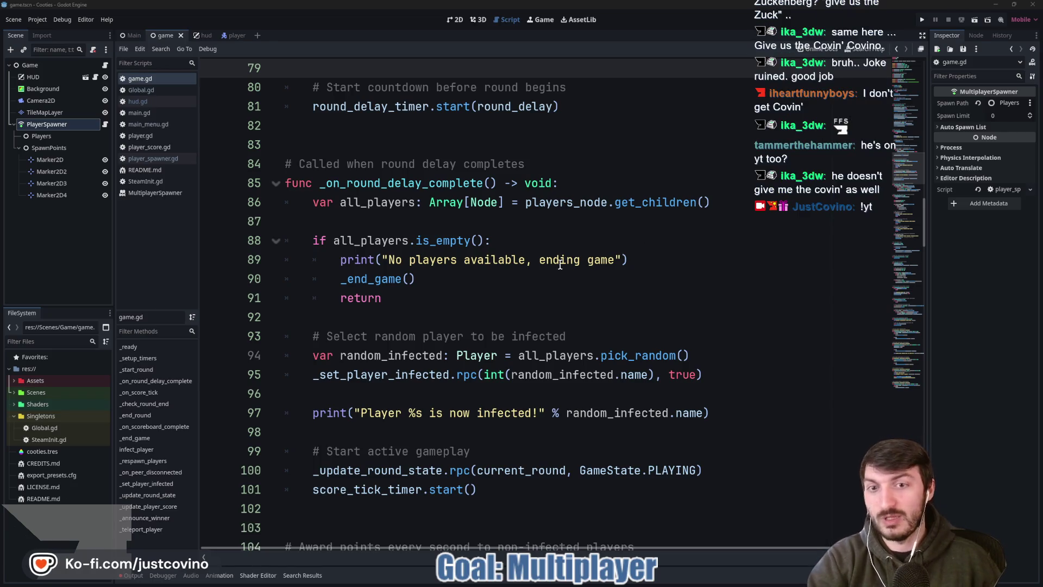
click(472, 278)
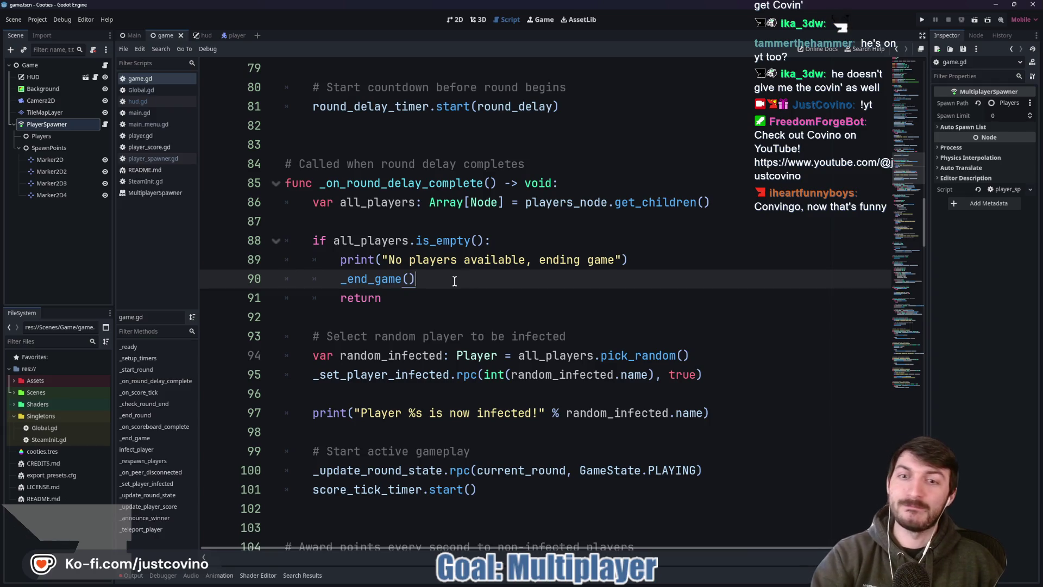
scroll(458, 276, down, 1)
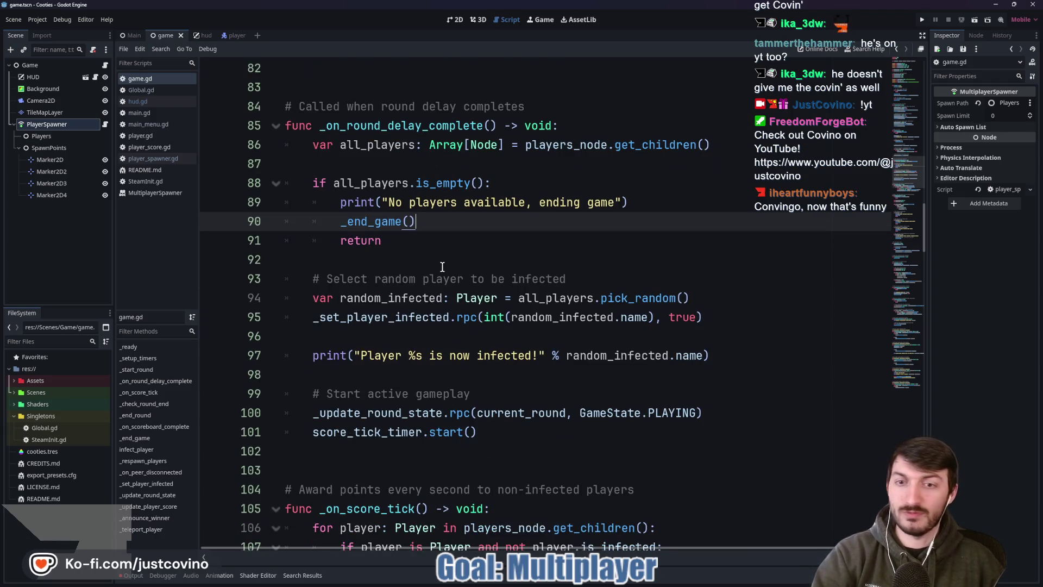
scroll(443, 267, down, 5)
scroll(438, 278, down, 3)
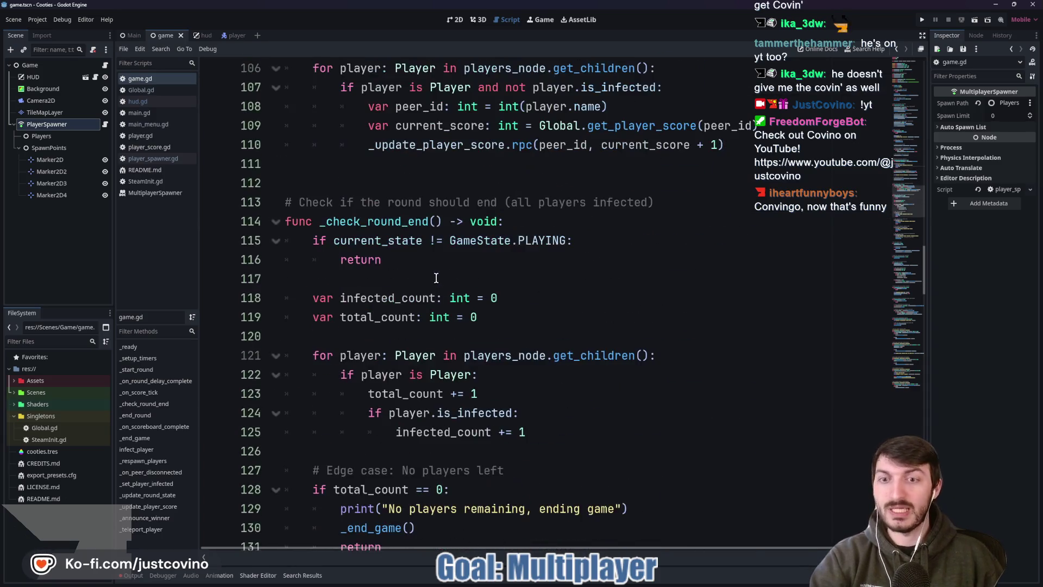
scroll(435, 258, down, 1)
scroll(435, 255, down, 9)
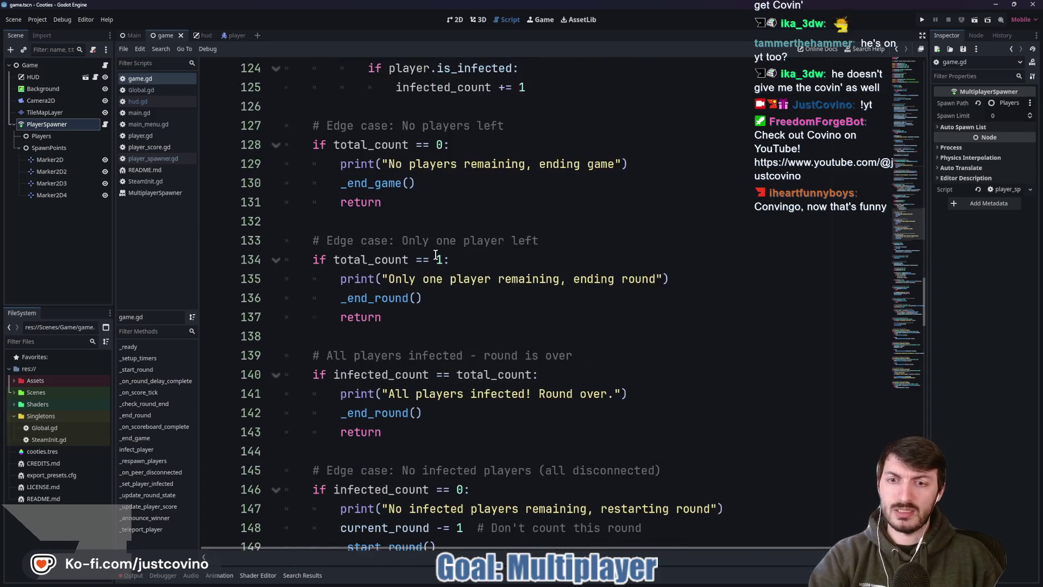
scroll(436, 254, down, 5)
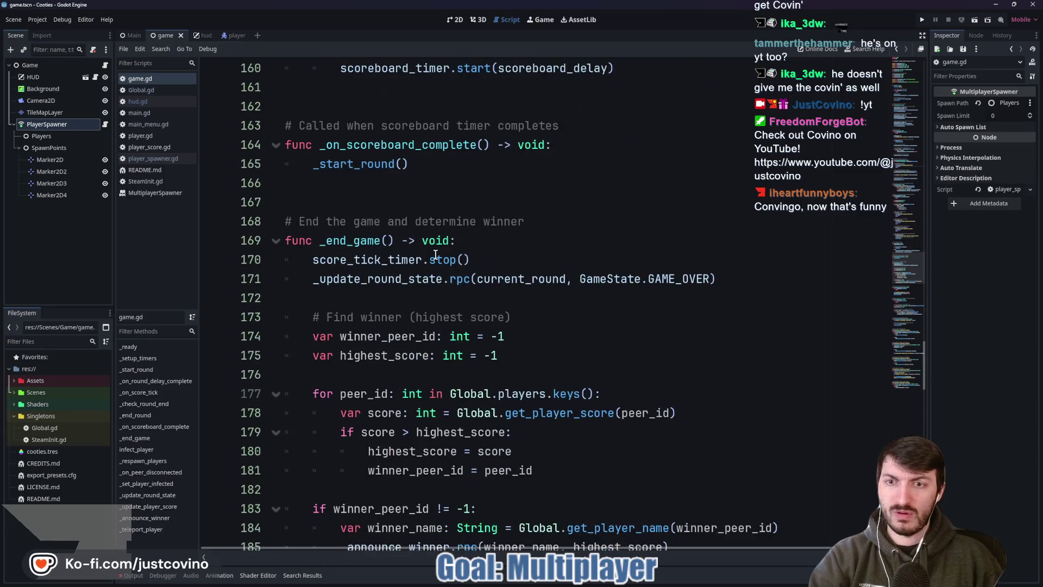
scroll(436, 255, down, 4)
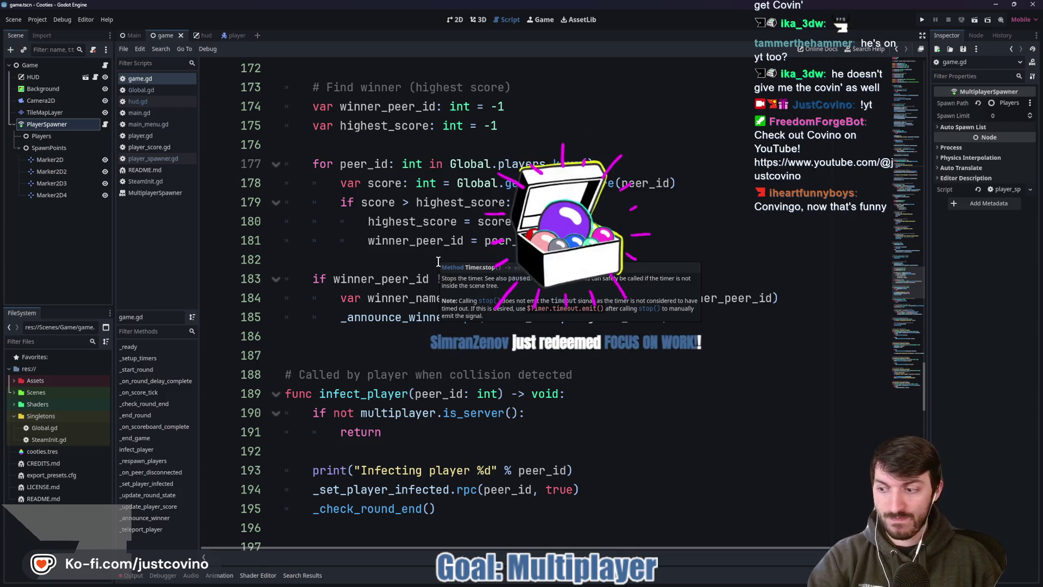
scroll(436, 259, up, 5)
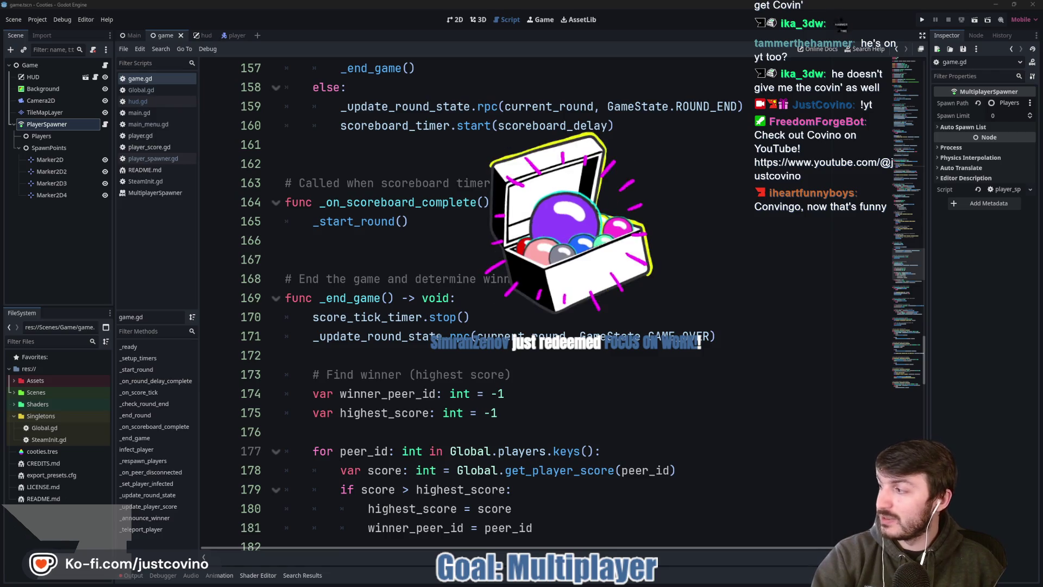
click(486, 296)
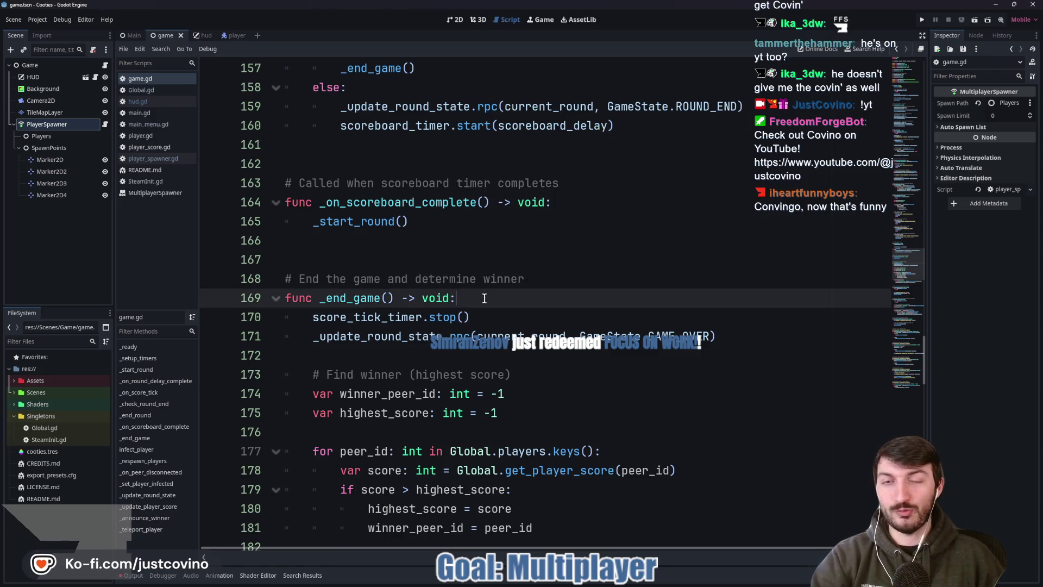
click(466, 262)
click(438, 244)
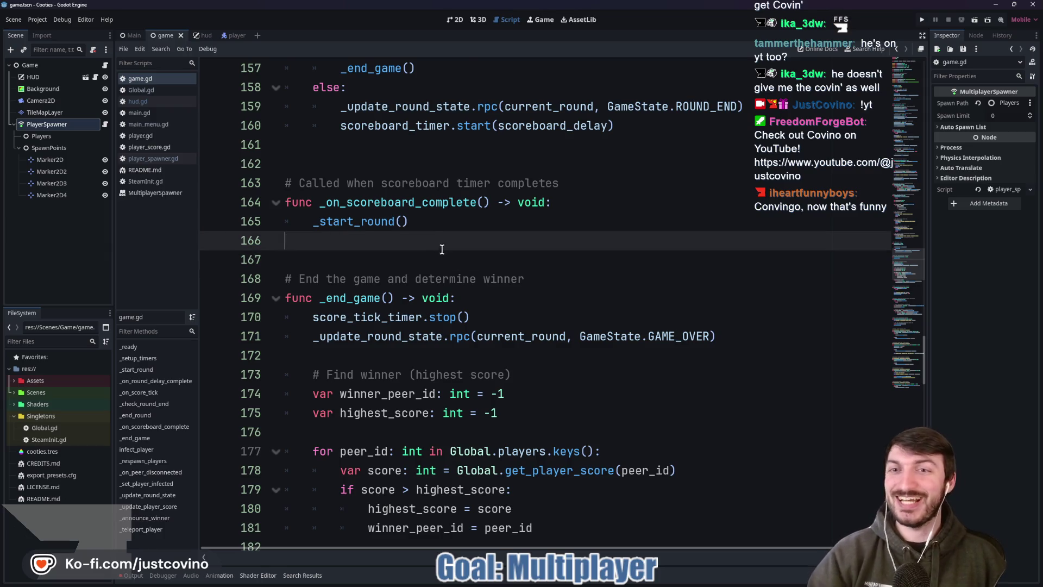
scroll(435, 255, up, 5)
scroll(390, 239, up, 7)
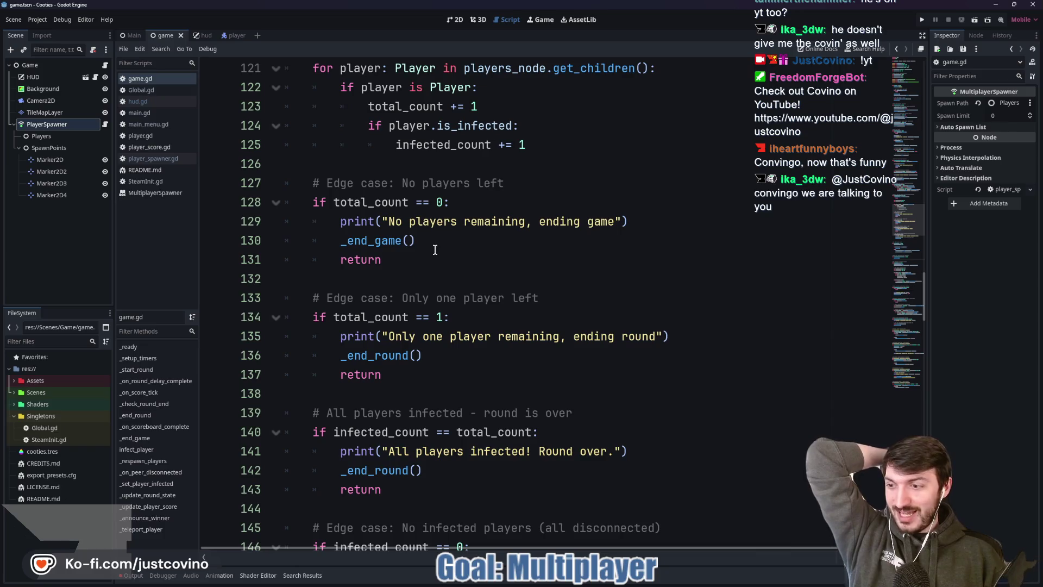
scroll(434, 249, up, 3)
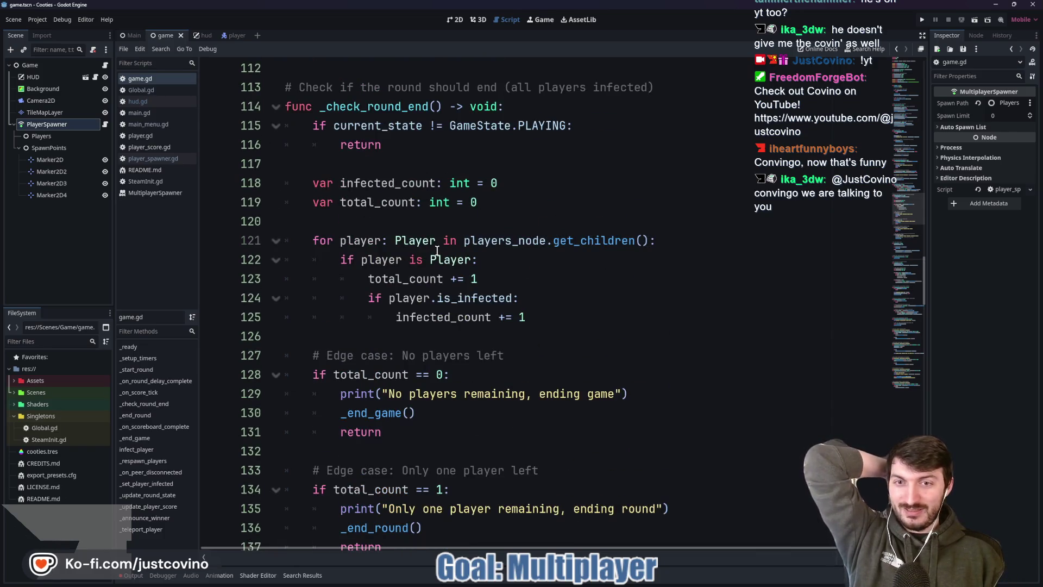
scroll(439, 251, up, 2)
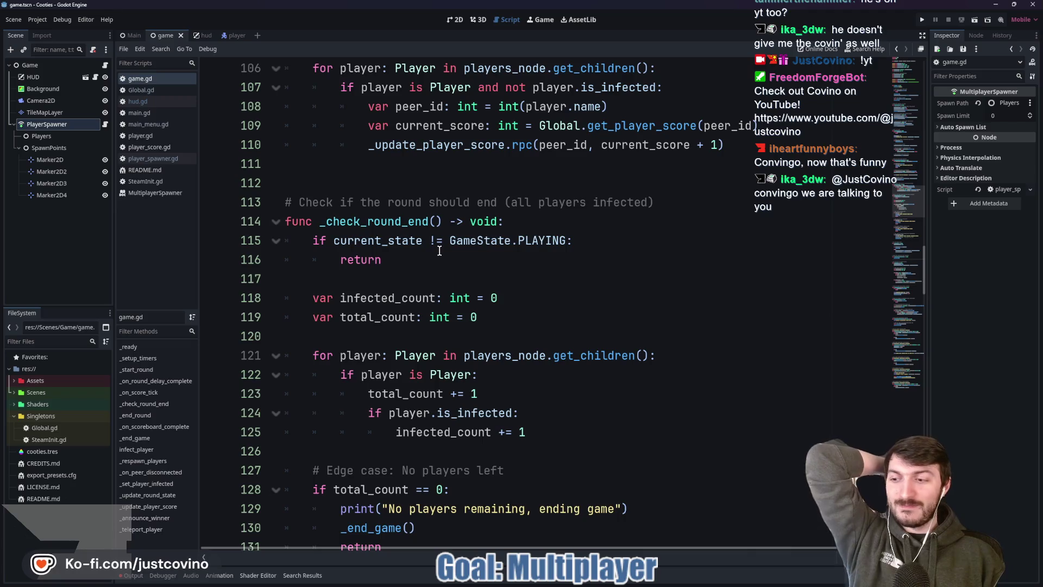
scroll(452, 264, up, 2)
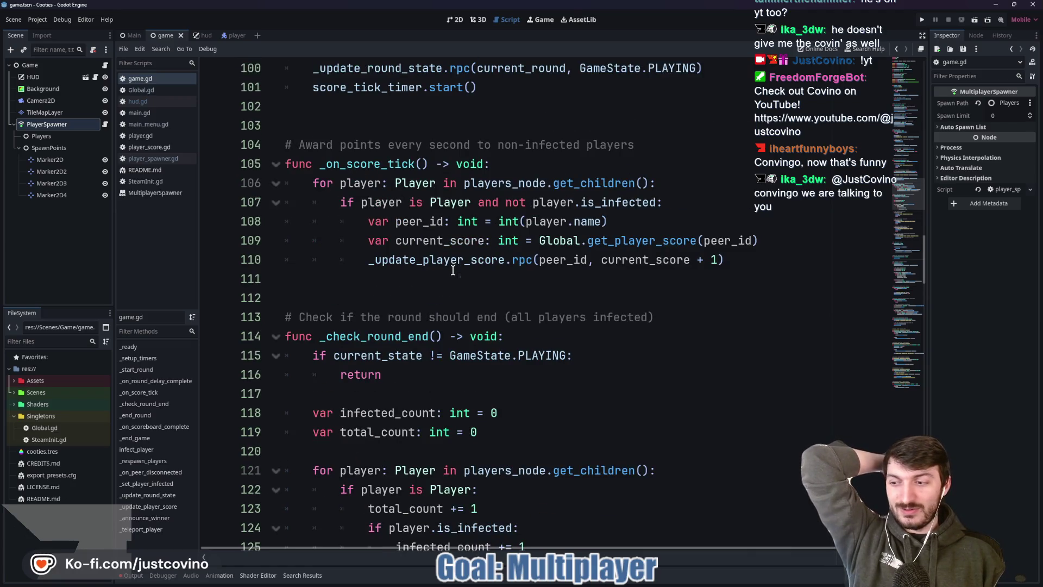
scroll(450, 275, up, 5)
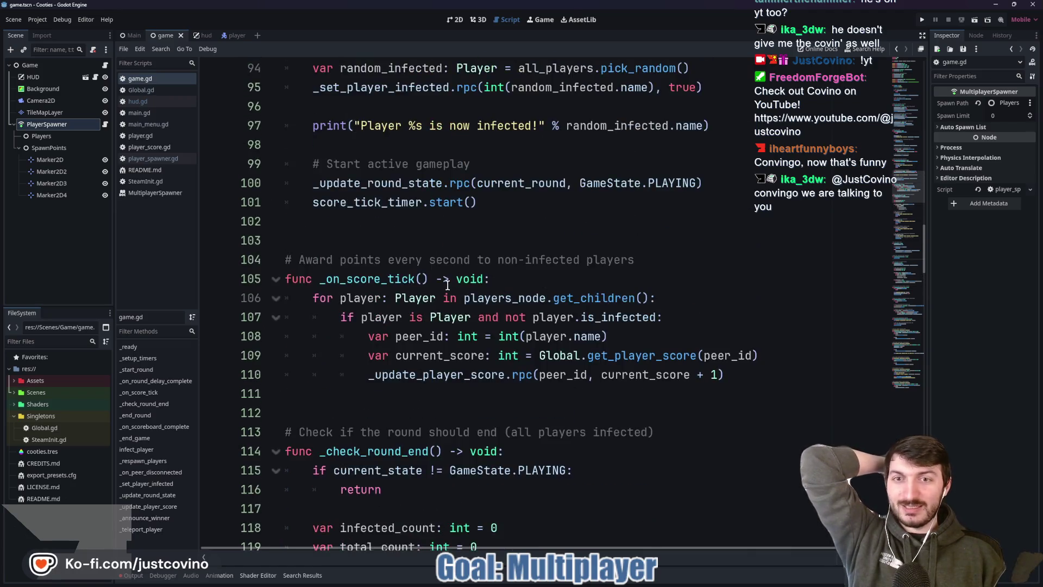
scroll(444, 284, up, 1)
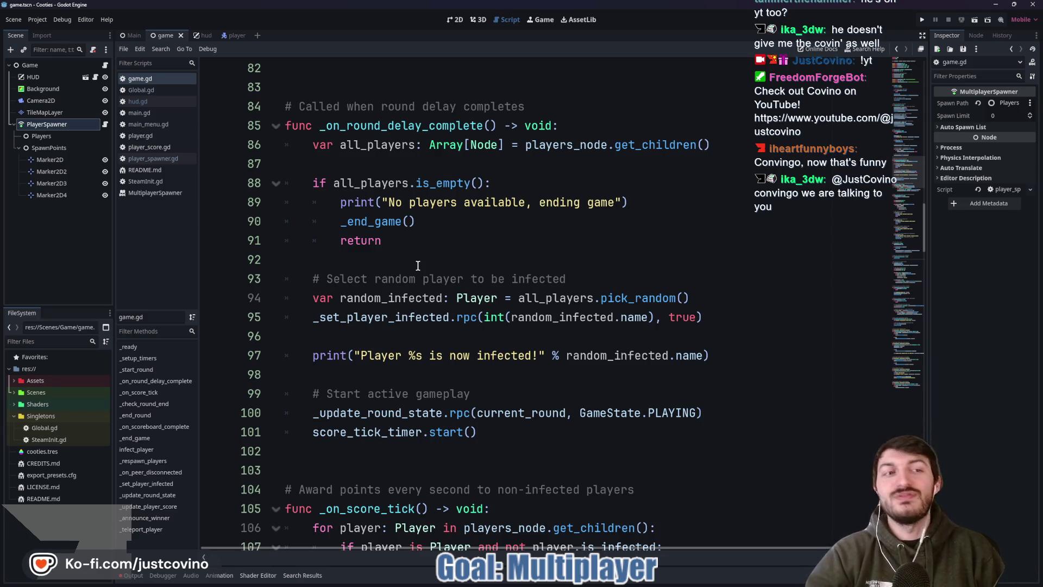
scroll(418, 265, up, 1)
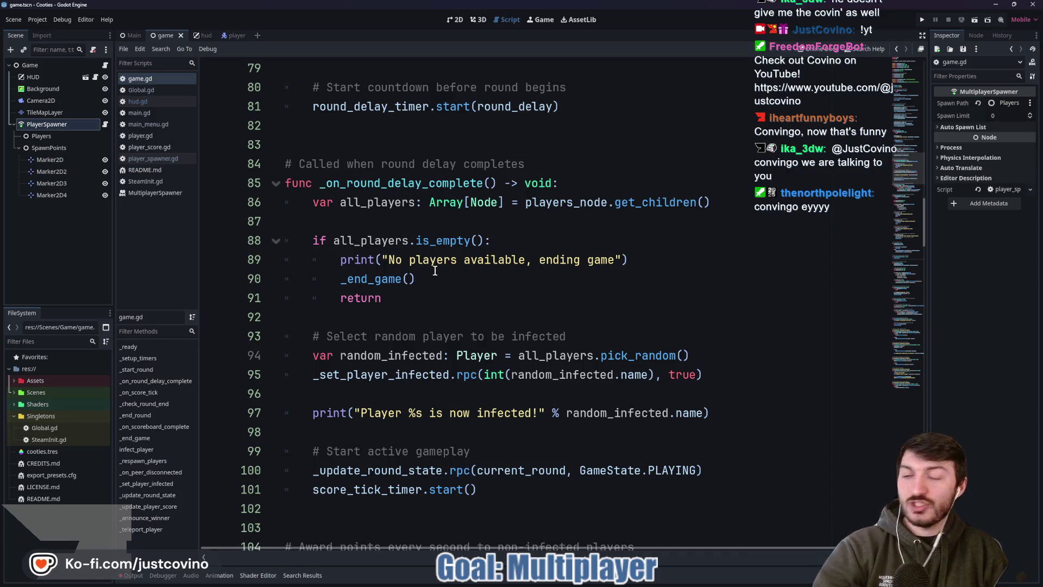
scroll(433, 269, up, 1)
click(442, 201)
scroll(442, 201, up, 3)
click(443, 300)
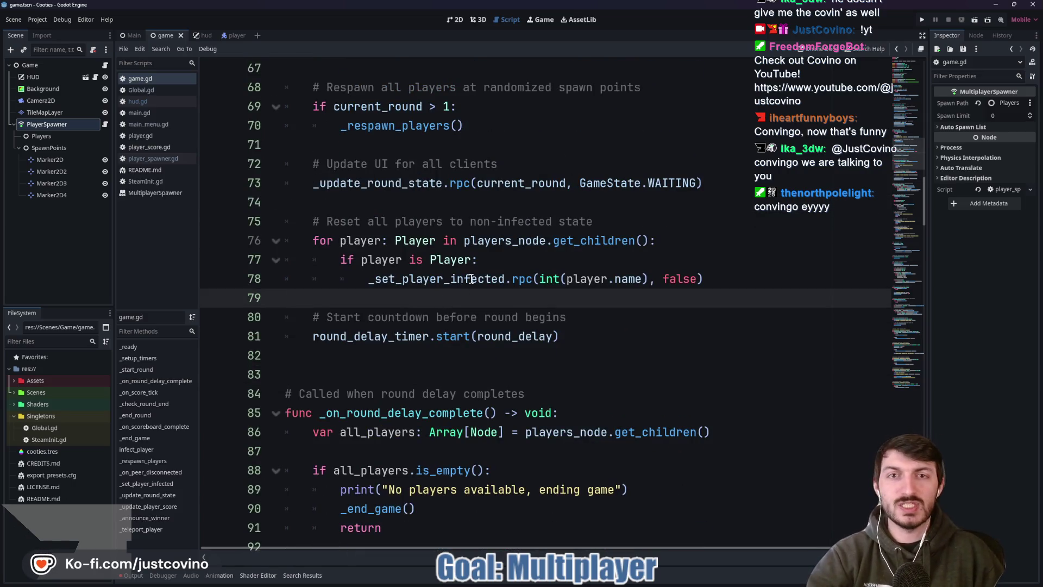
scroll(470, 280, up, 5)
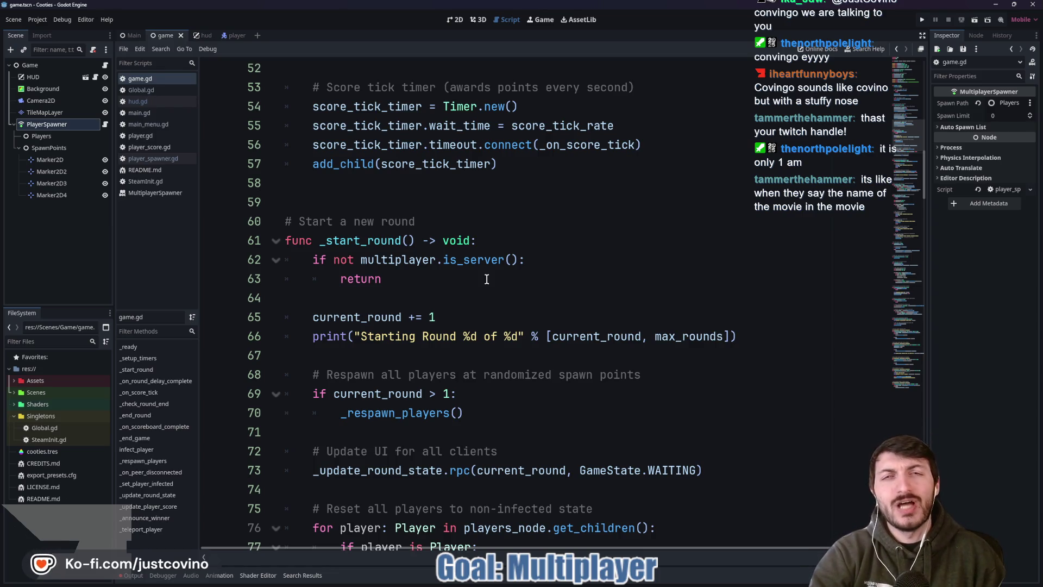
click(508, 210)
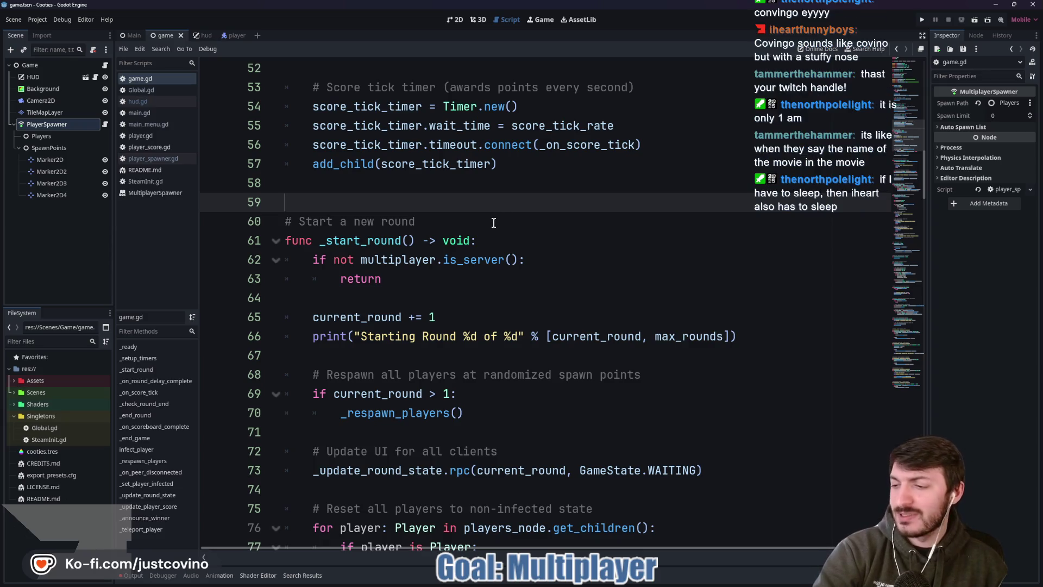
click(478, 237)
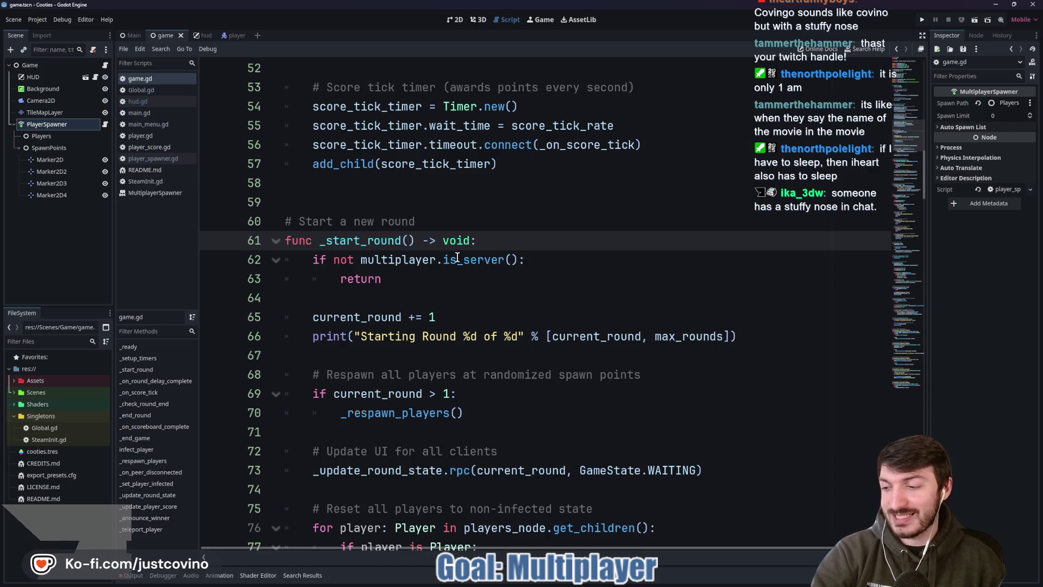
mouse_move(453, 261)
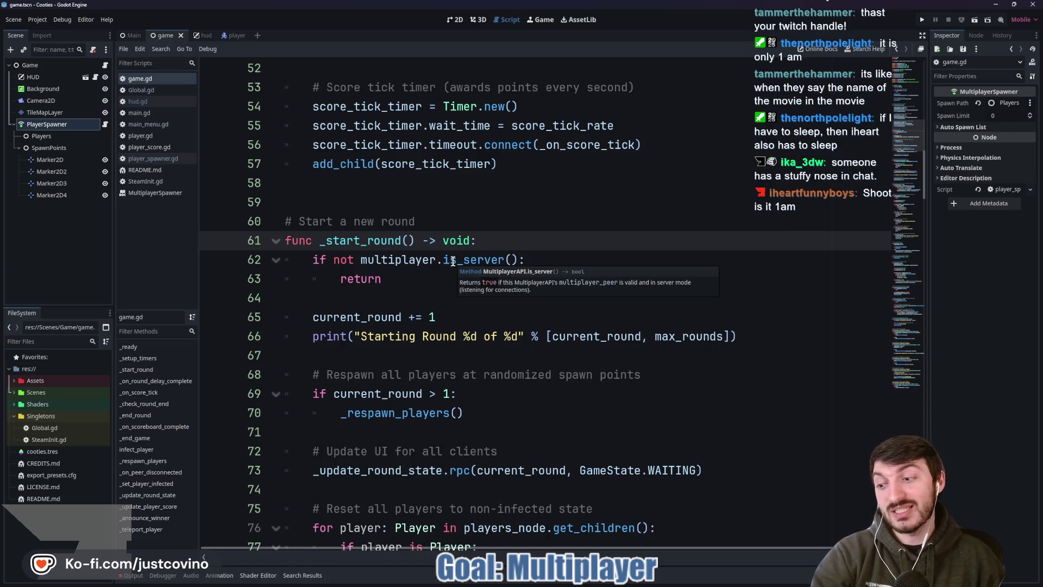
click(459, 202)
scroll(538, 320, up, 3)
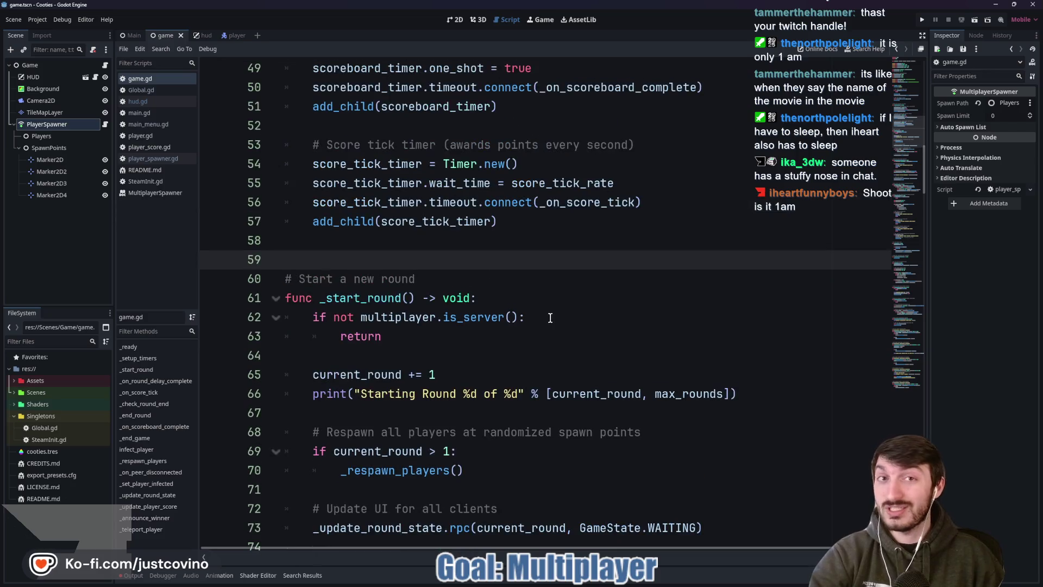
click(468, 232)
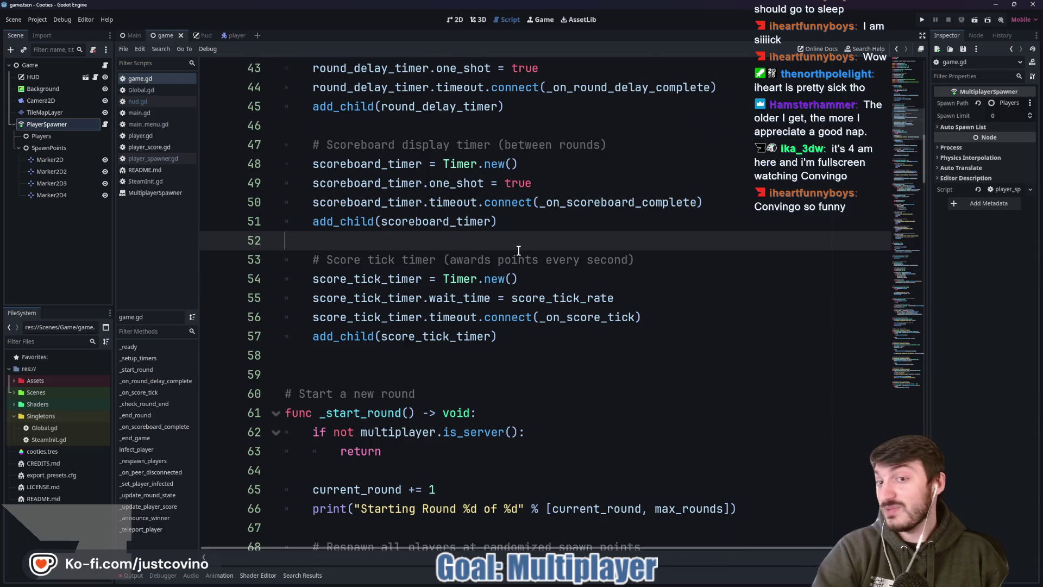
scroll(432, 253, up, 2)
click(441, 250)
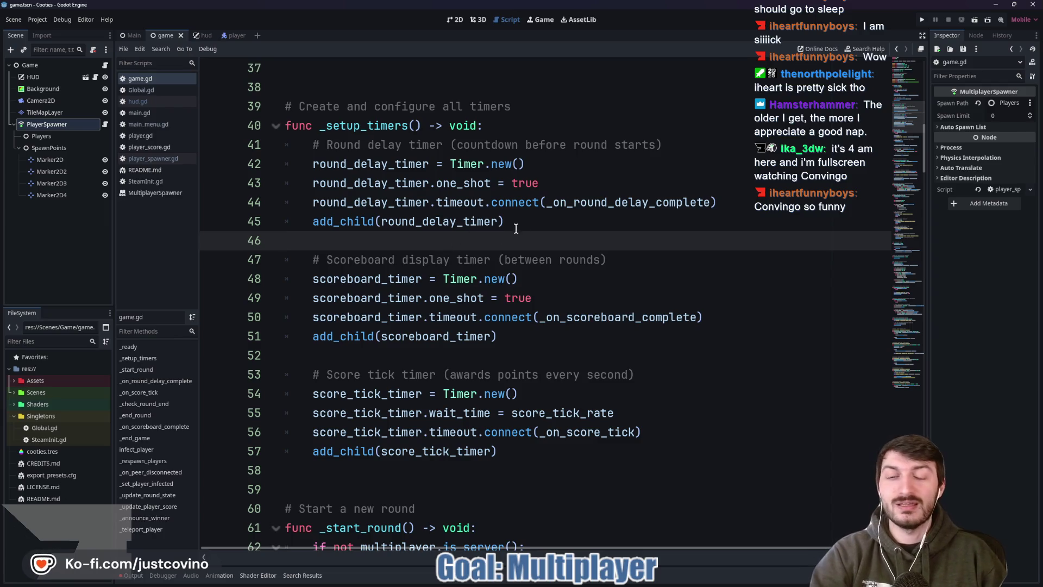
key(alt+Tab)
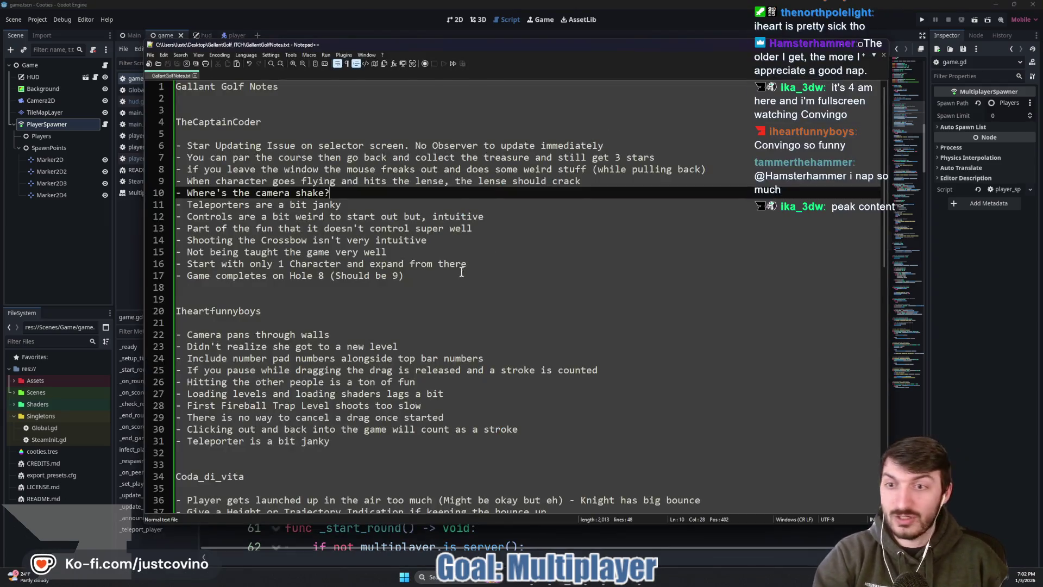
scroll(423, 338, up, 4)
scroll(423, 338, down, 5)
scroll(845, 381, up, 4)
key(alt+Tab)
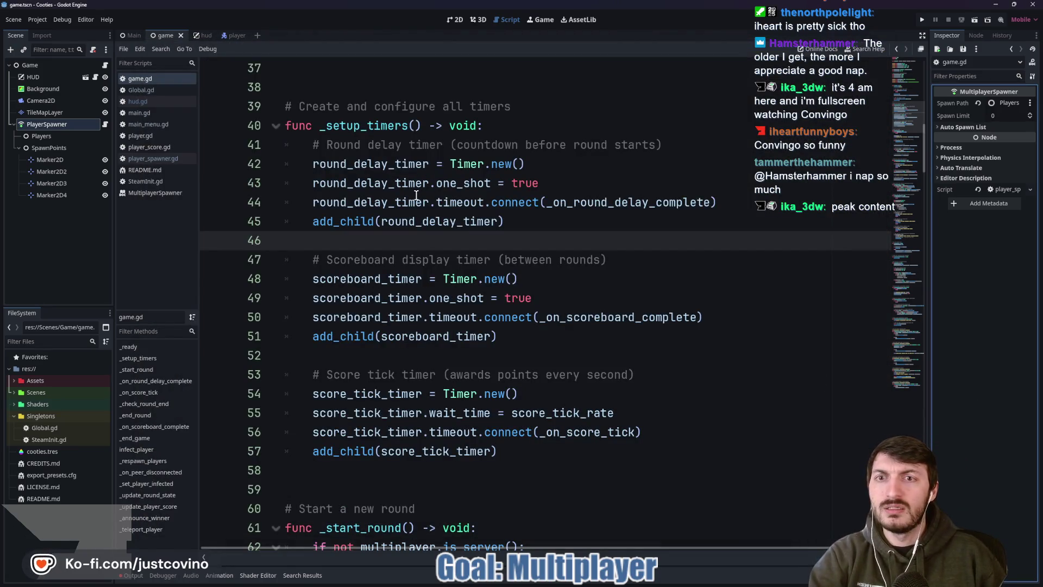
scroll(422, 243, down, 1)
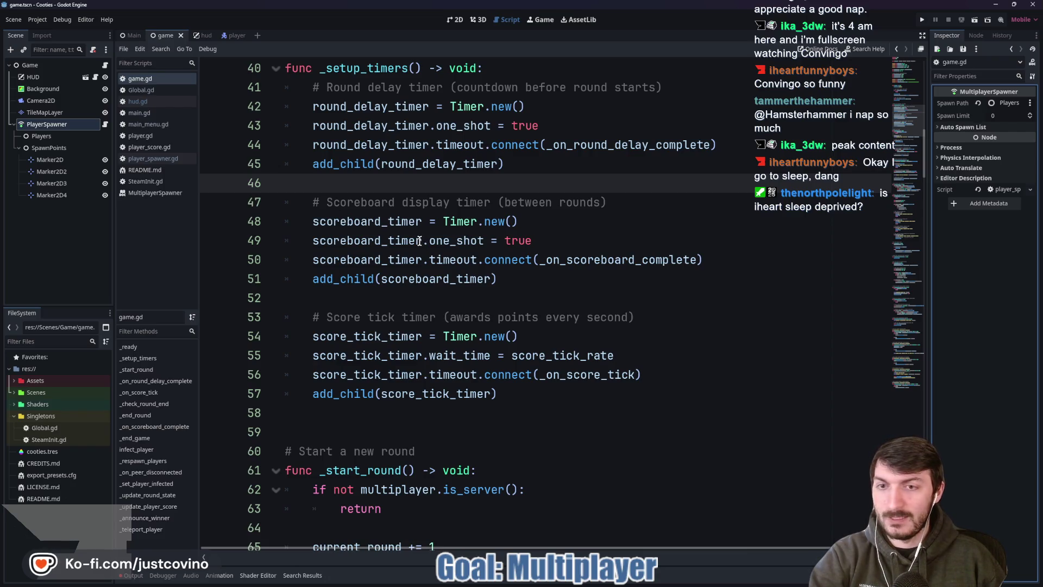
scroll(444, 248, up, 2)
scroll(444, 248, up, 5)
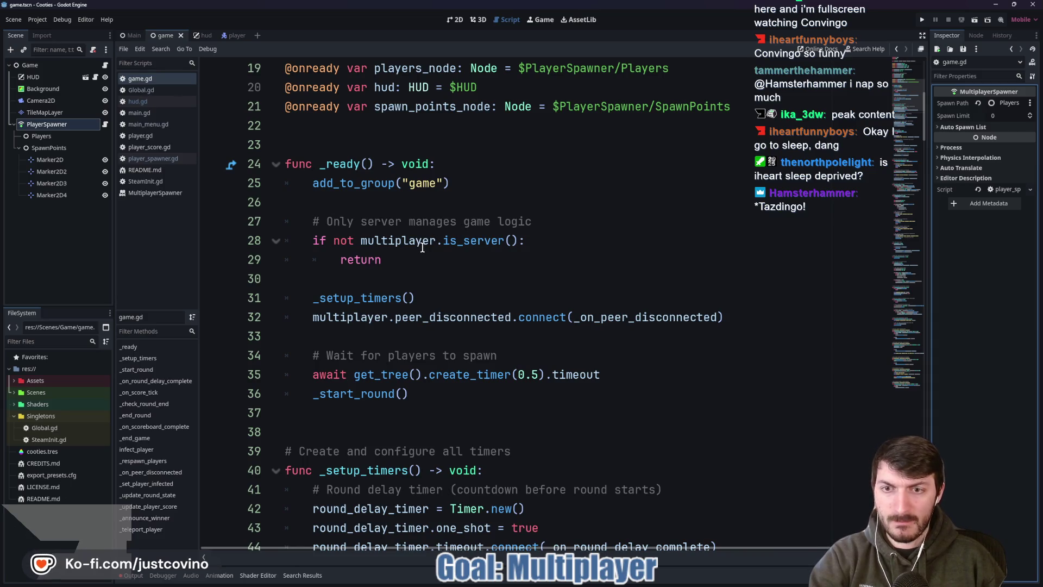
Step: Check the connect documentation and move the caret around lines 31–33 of game.gd
mouse_move(422, 248)
scroll(405, 257, down, 1)
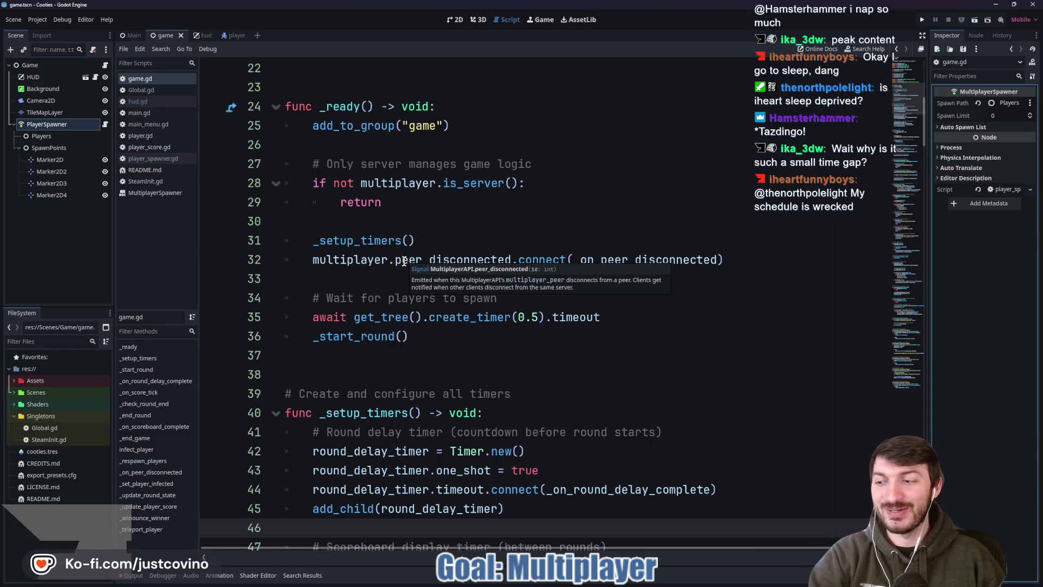
click(379, 284)
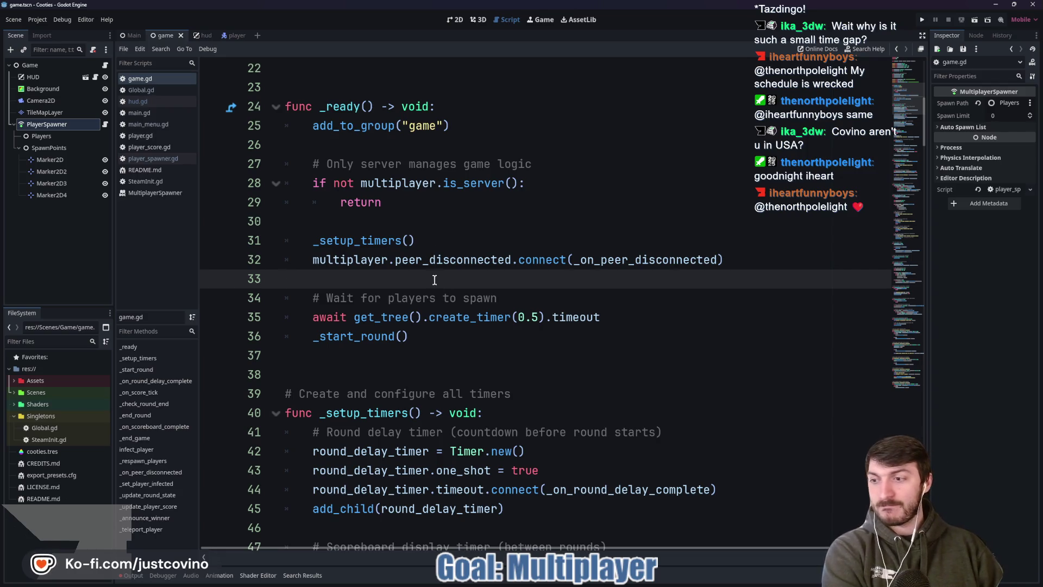
scroll(493, 218, up, 3)
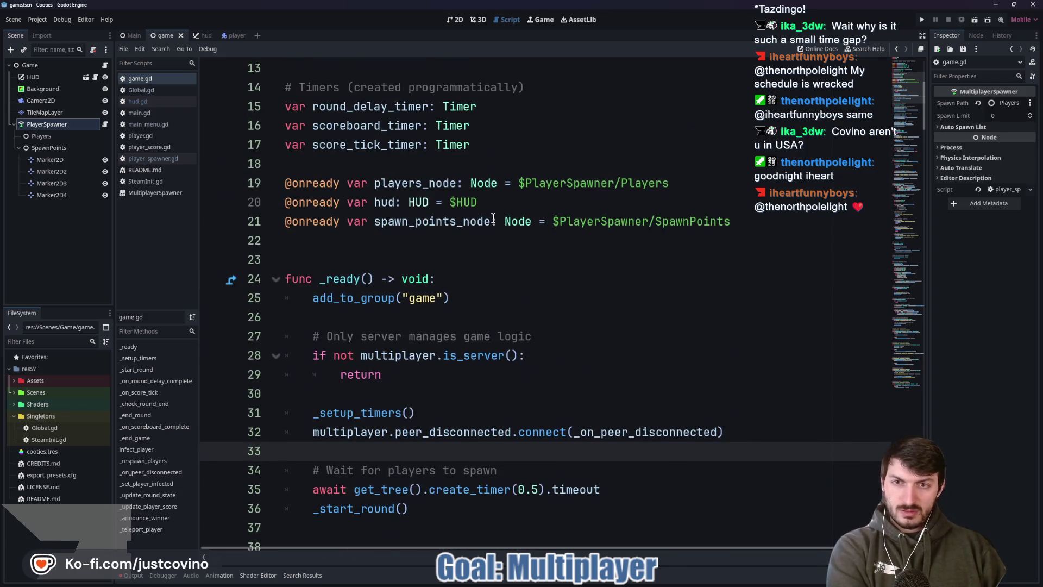
scroll(489, 219, down, 3)
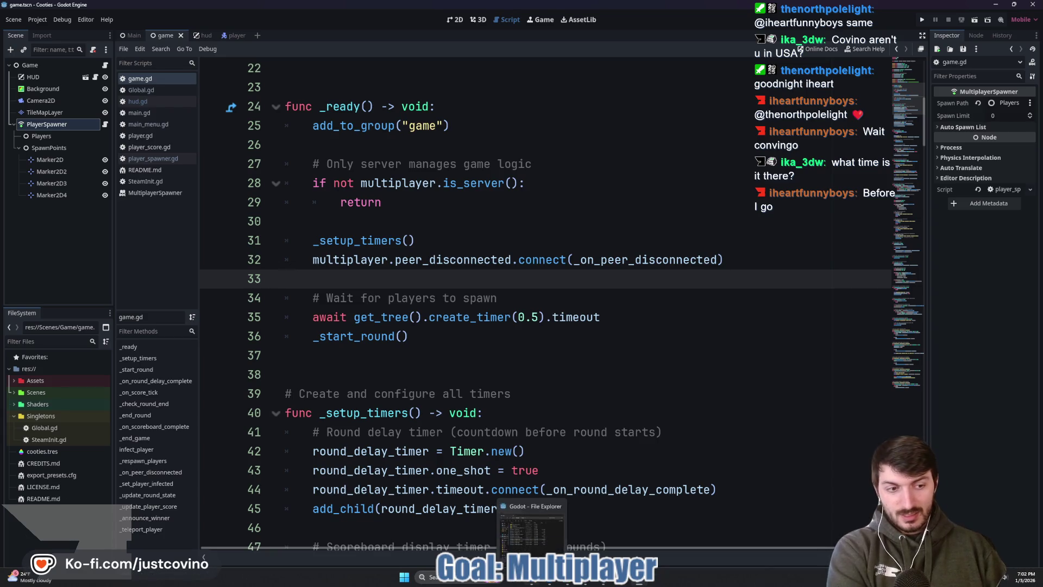
click(436, 234)
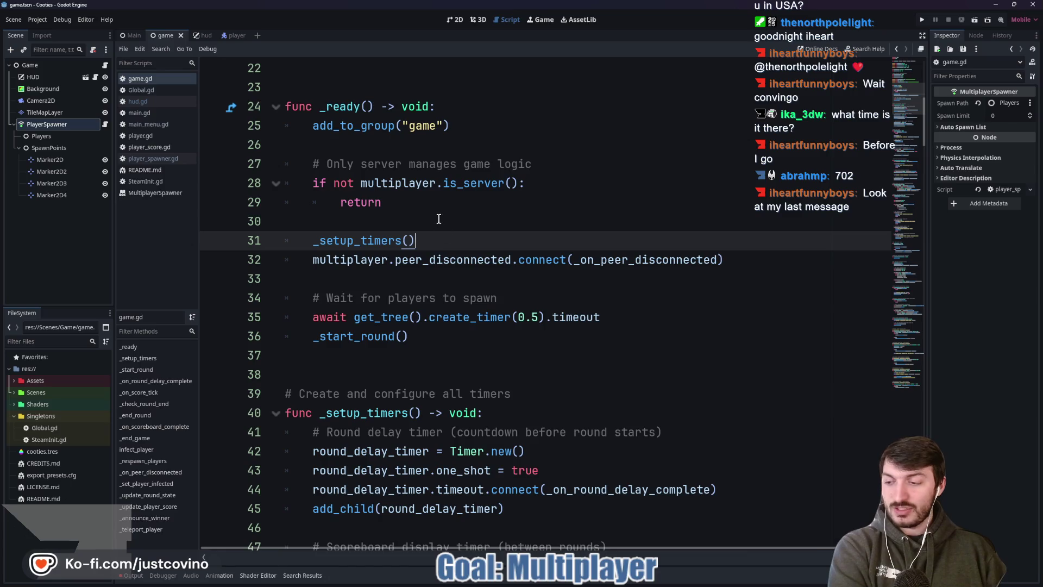
click(357, 164)
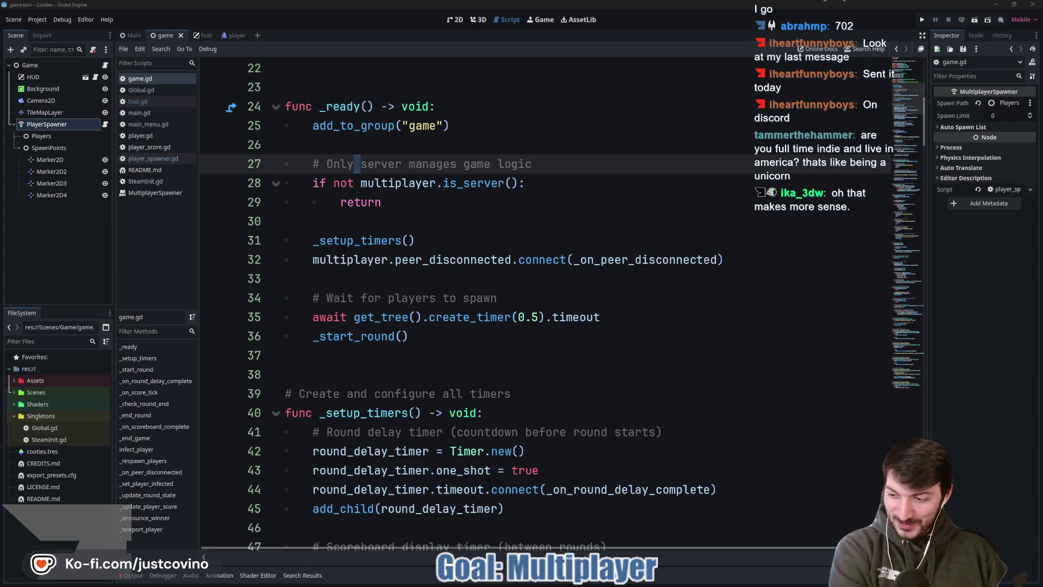
click(535, 266)
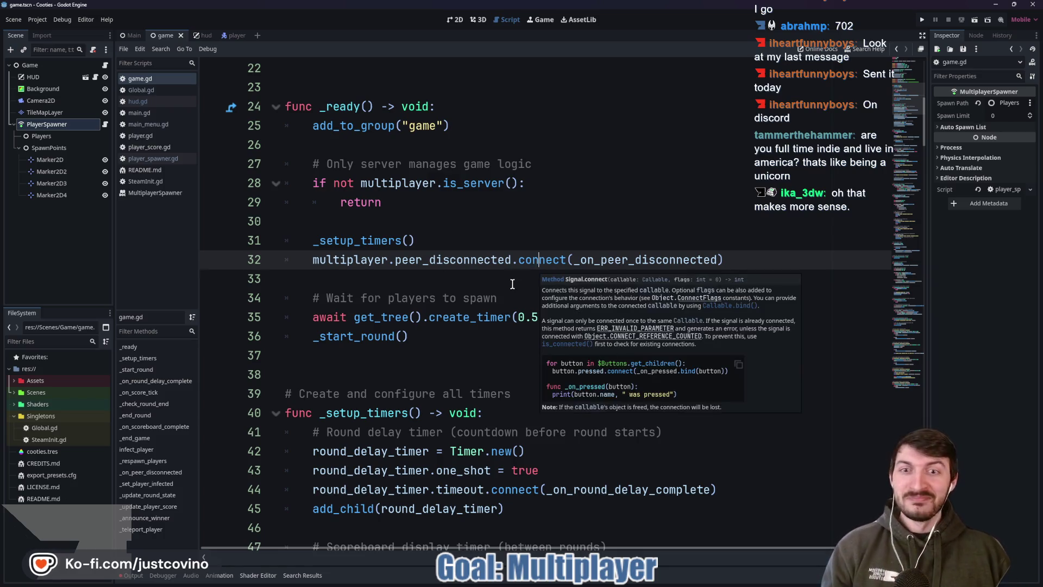
click(524, 271)
mouse_move(542, 266)
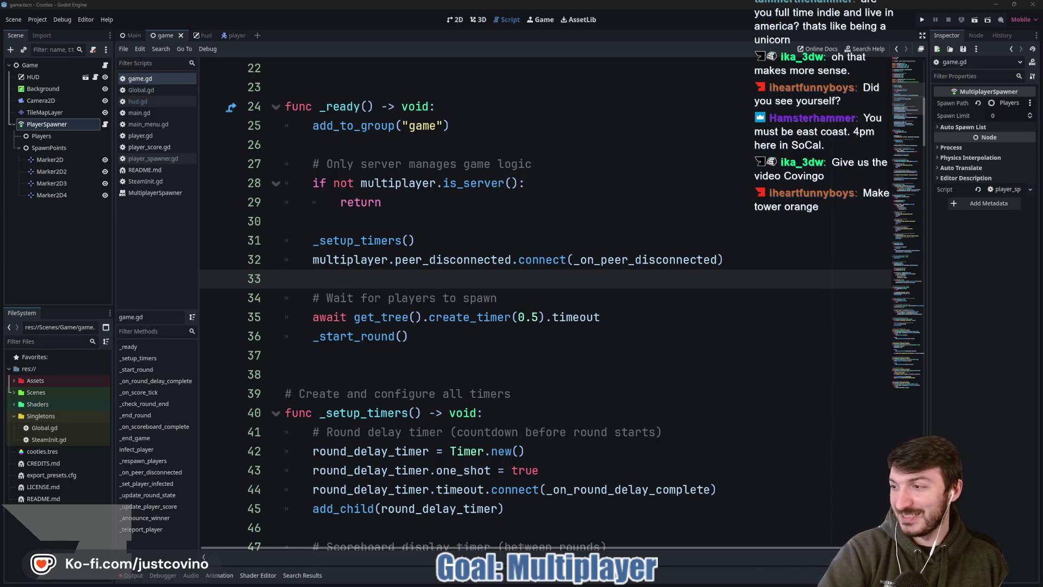
Step: Switch to the YouTube Short window, open its tab options, then reopen game.gd
key(alt+Tab)
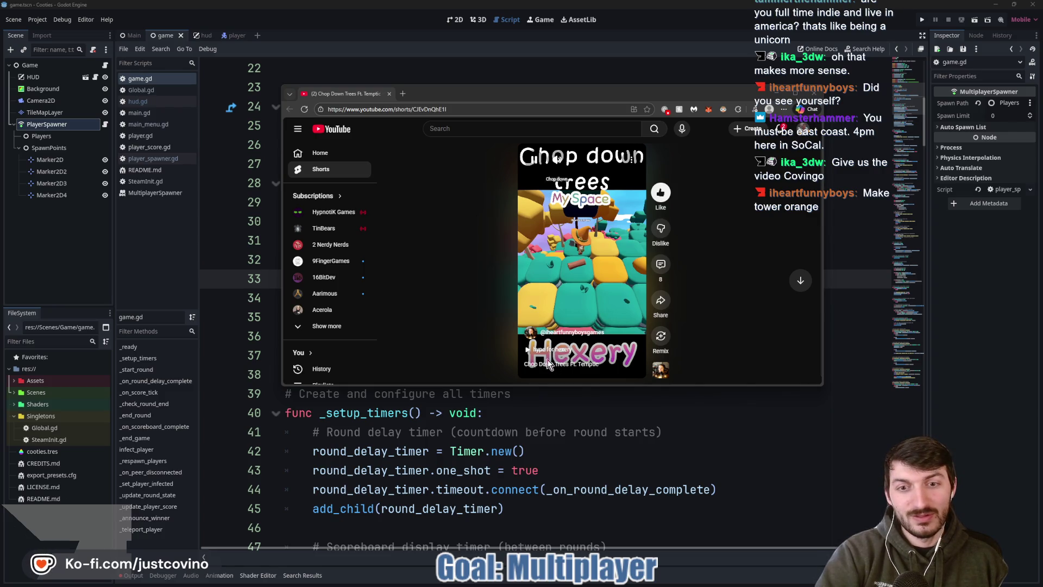
right_click(327, 92)
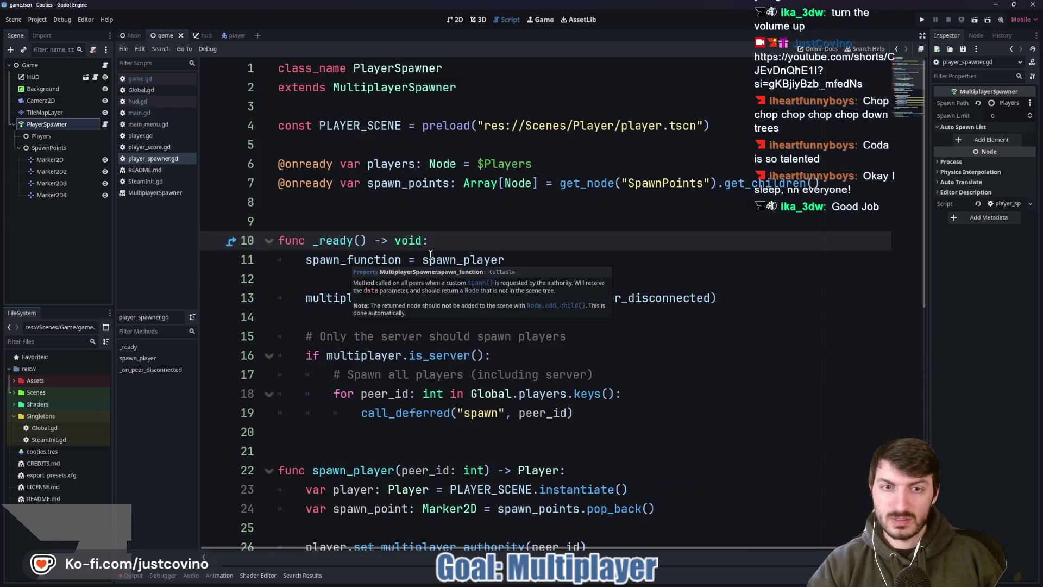
click(104, 65)
Step: Open main_menu.gd from the Main scene's MainMenu node, then switch to the CTFTower editor
scroll(420, 161, up, 9)
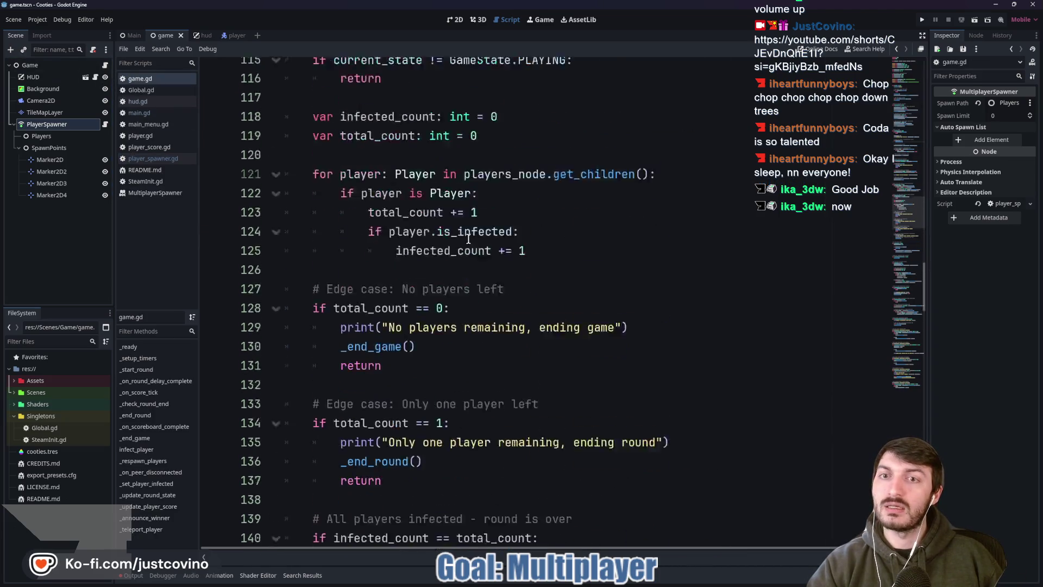
scroll(516, 304, up, 5)
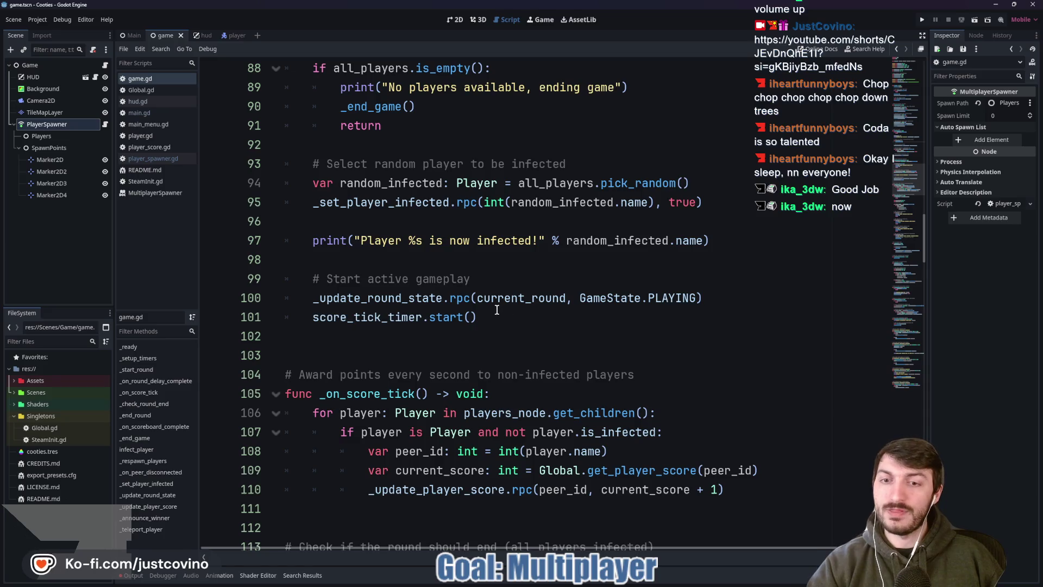
scroll(496, 310, down, 6)
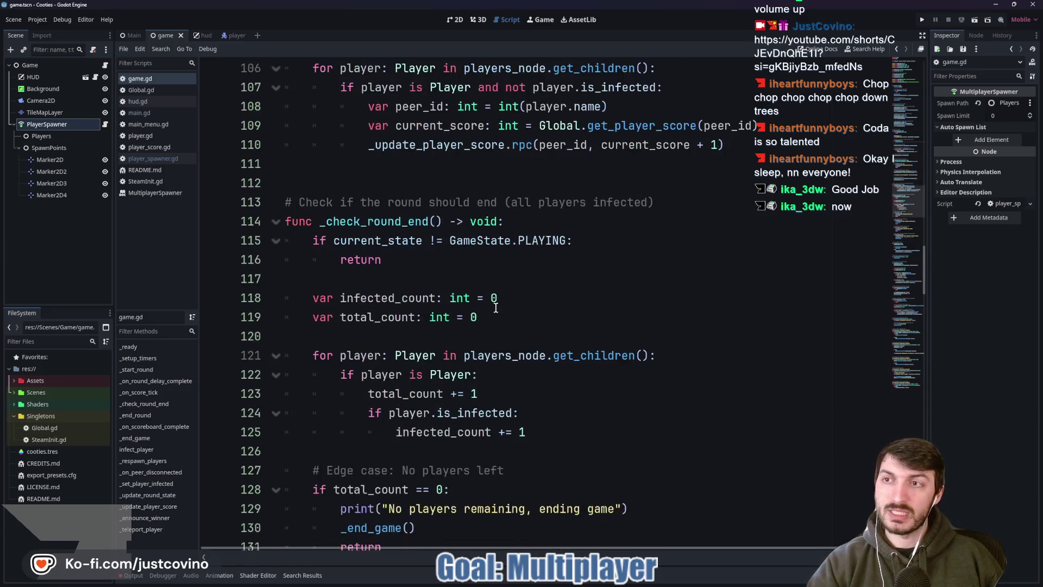
click(122, 37)
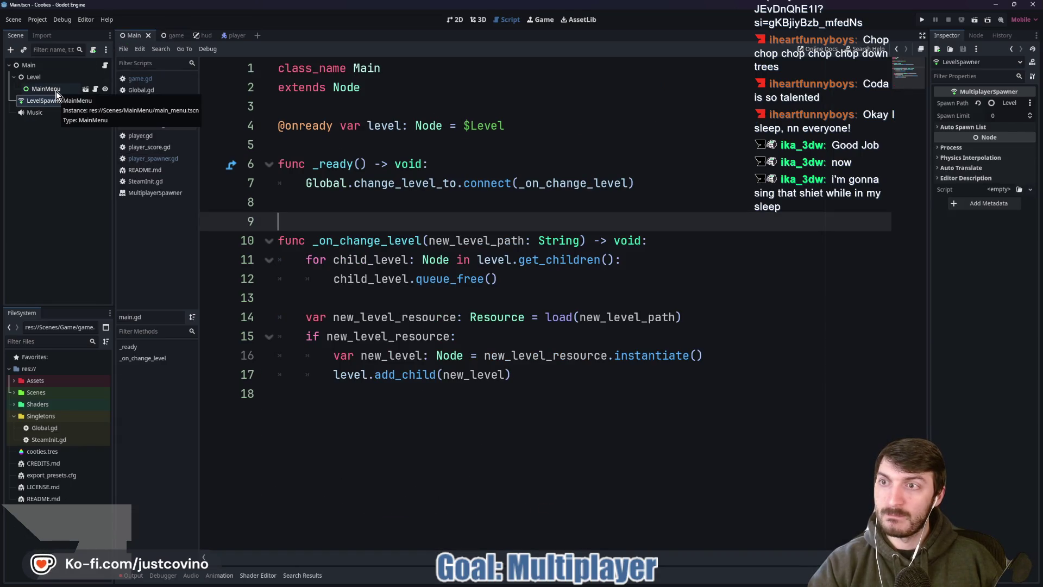
click(95, 90)
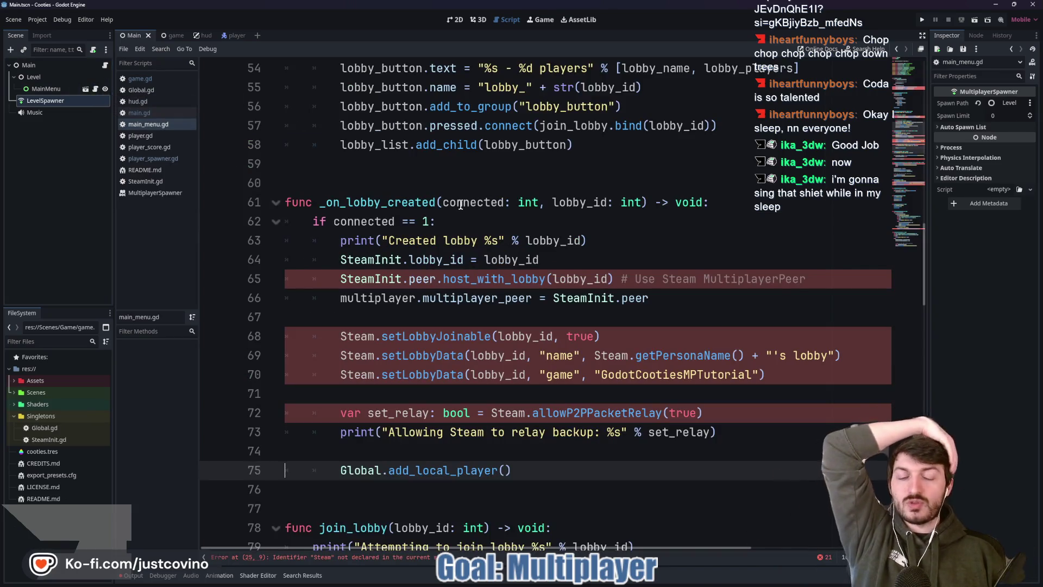
mouse_move(643, 581)
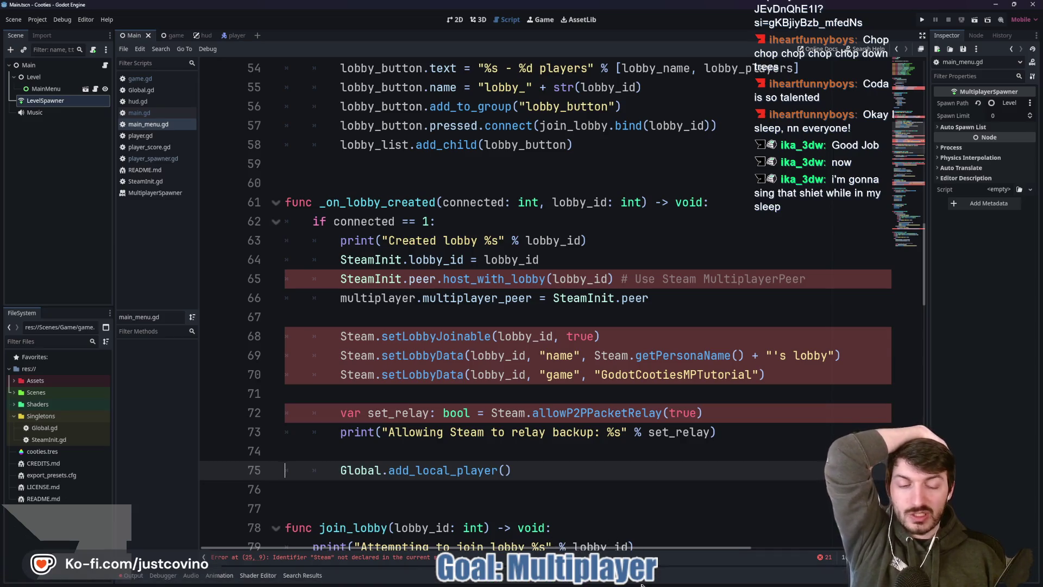
click(672, 538)
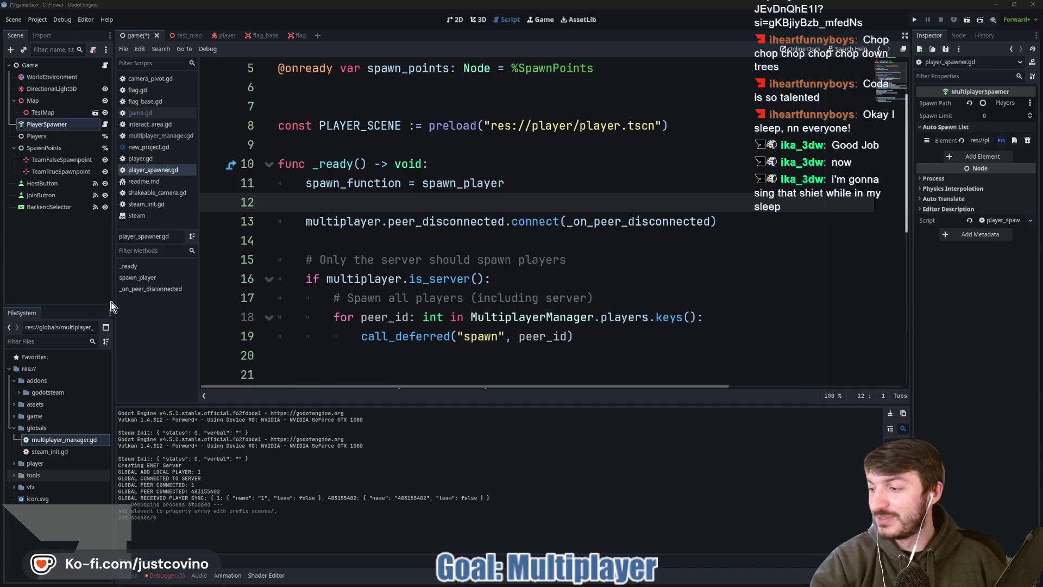
click(435, 249)
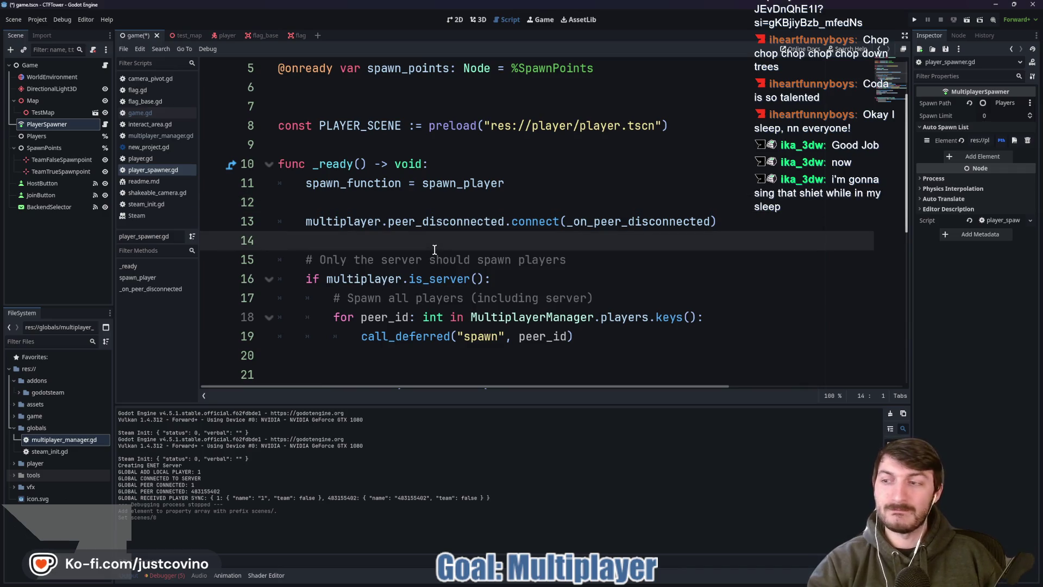
click(428, 253)
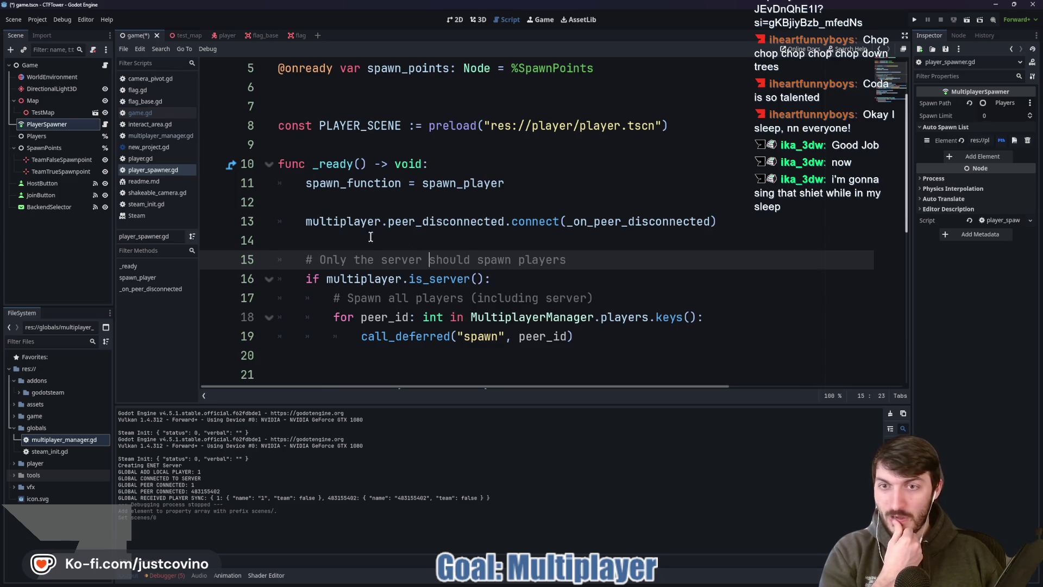
Step: Insert 'await get_tree().create_timer(10.0).timeout' as _ready's first line, save, and run with F5
click(444, 161)
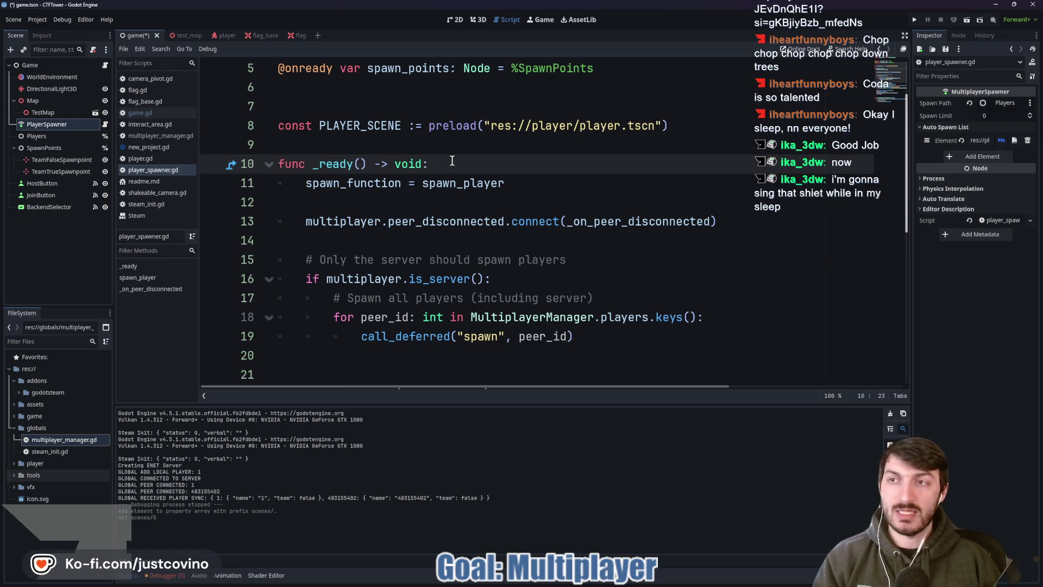
key(Return)
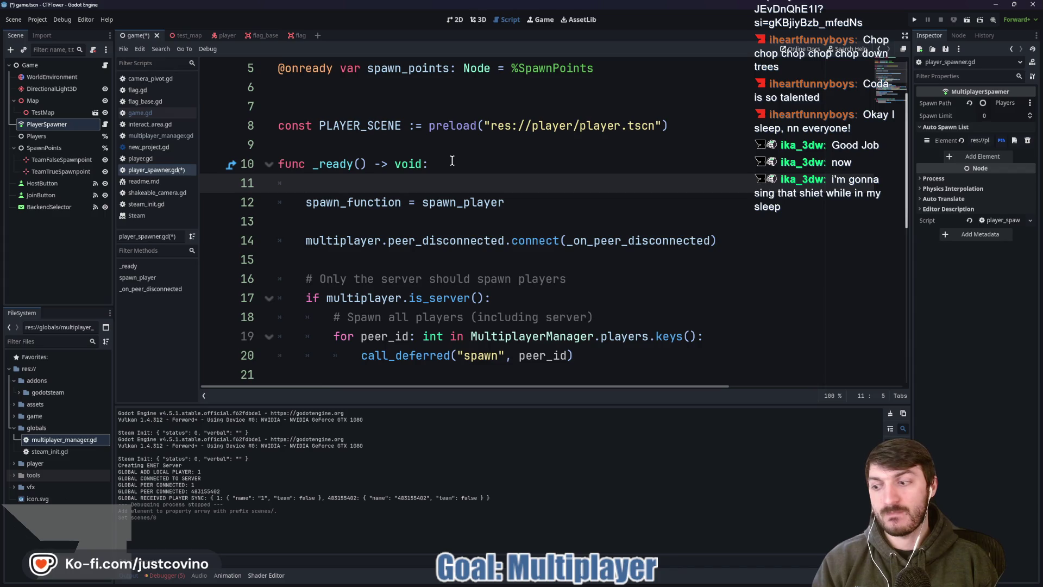
text(await )
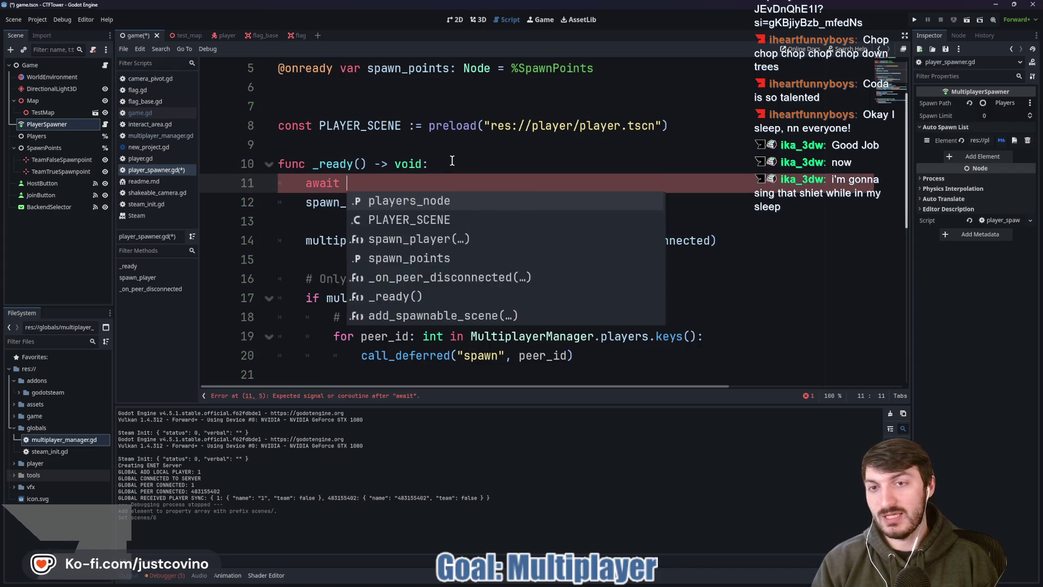
text(get_tr)
key(Return)
text(.cr)
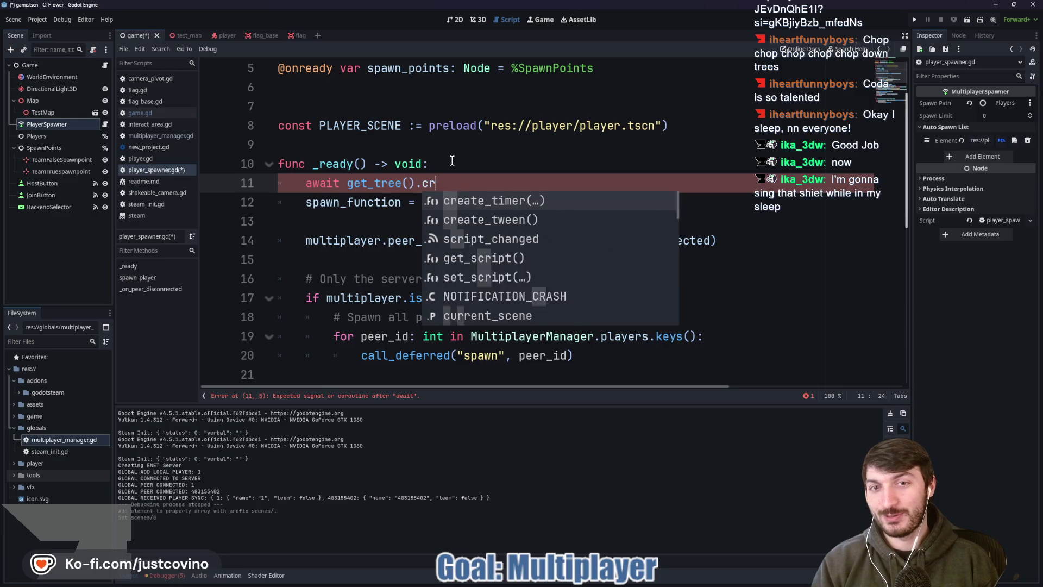
key(Return)
text(10.0)
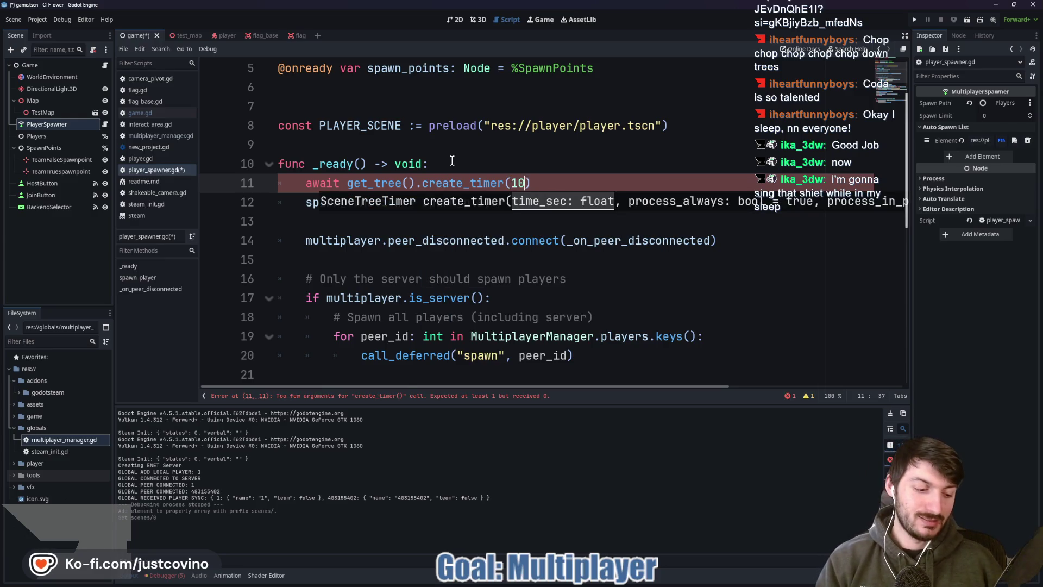
text())
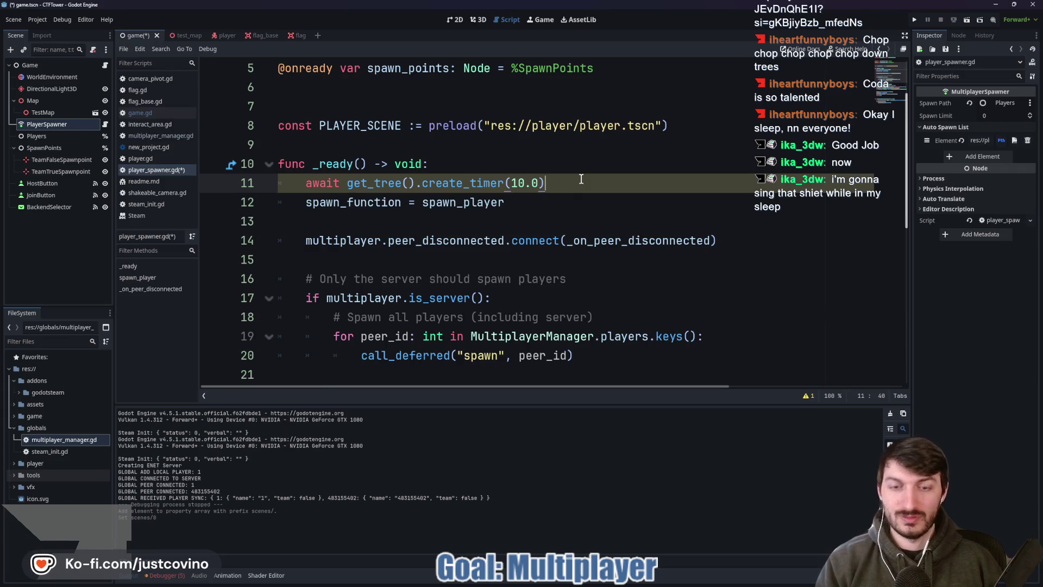
text(.timeout)
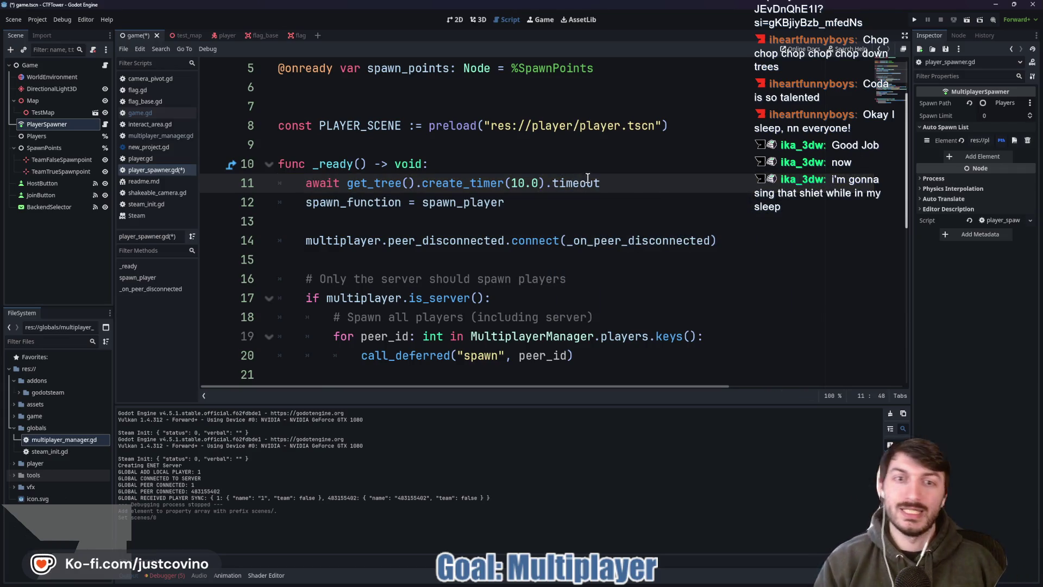
key(ctrl+s)
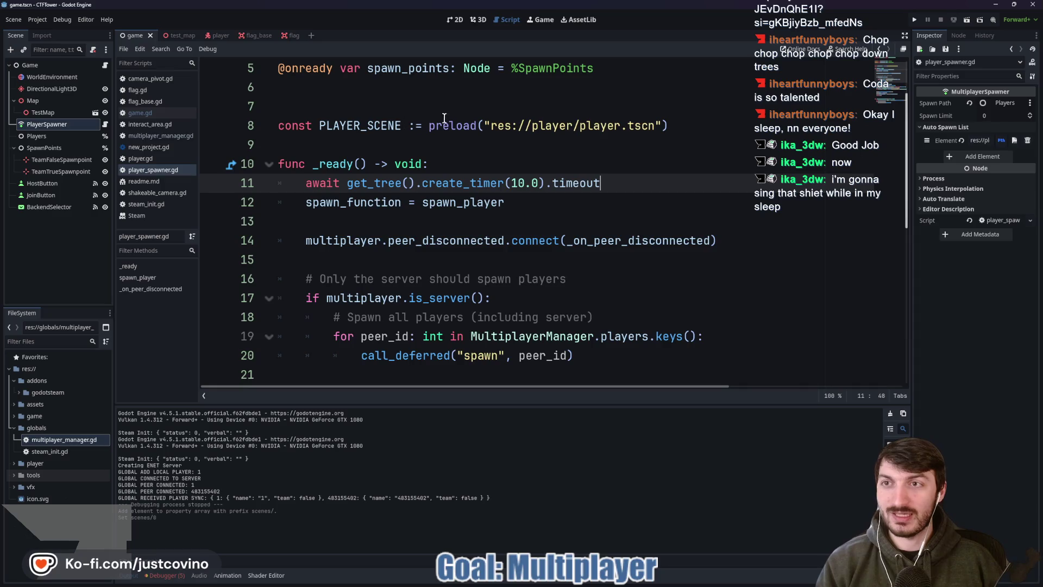
mouse_move(445, 127)
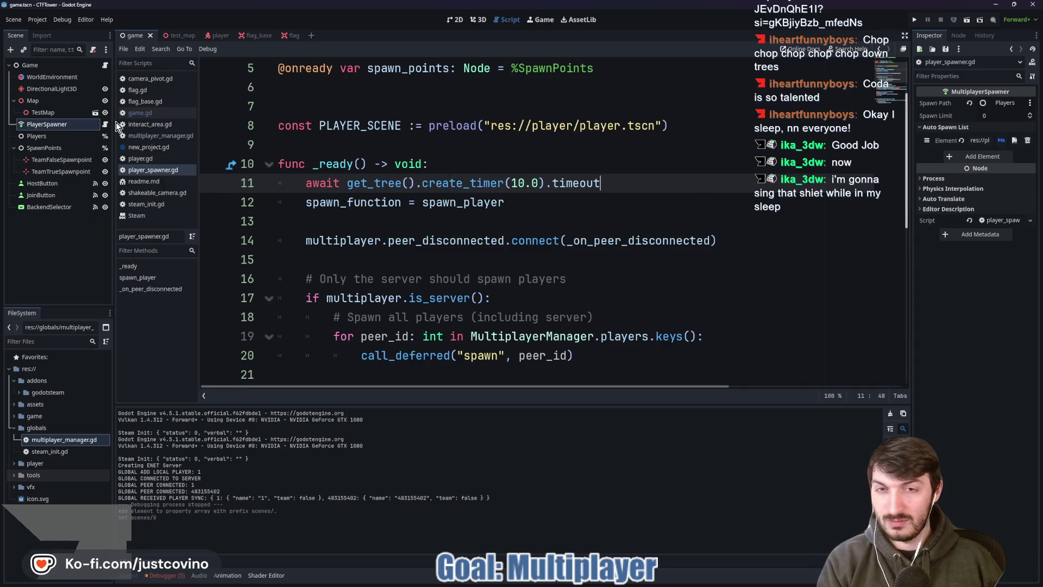
key(F5)
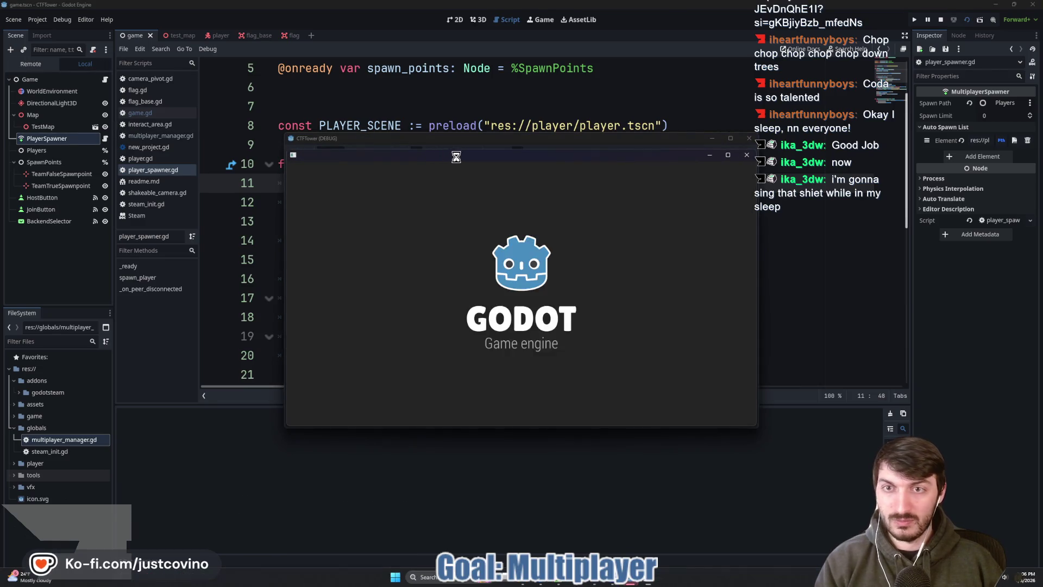
Step: Choose ENet, host in the first game window and join from the second to test spawning
click(597, 256)
click(600, 289)
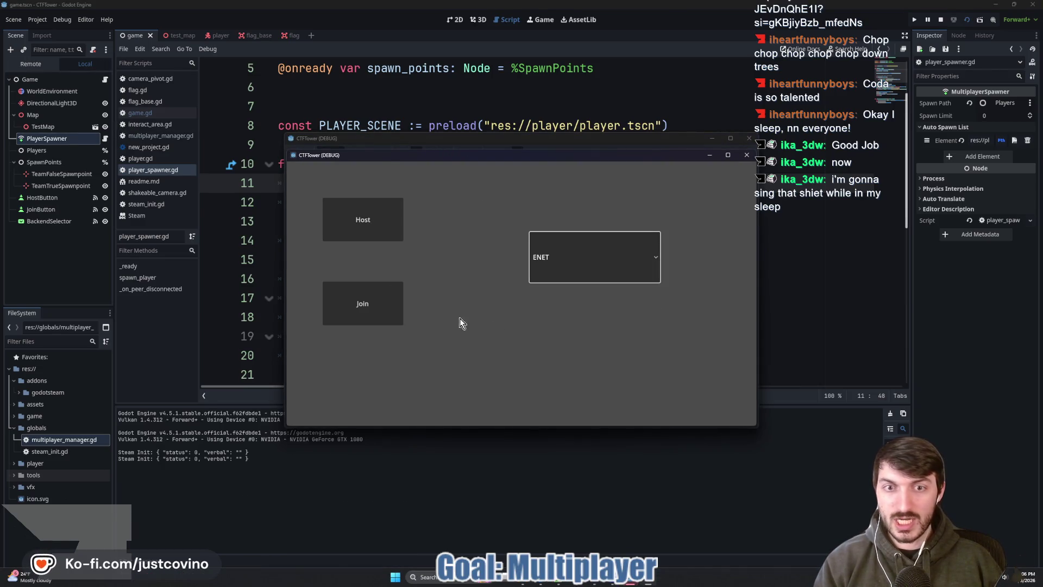
click(376, 223)
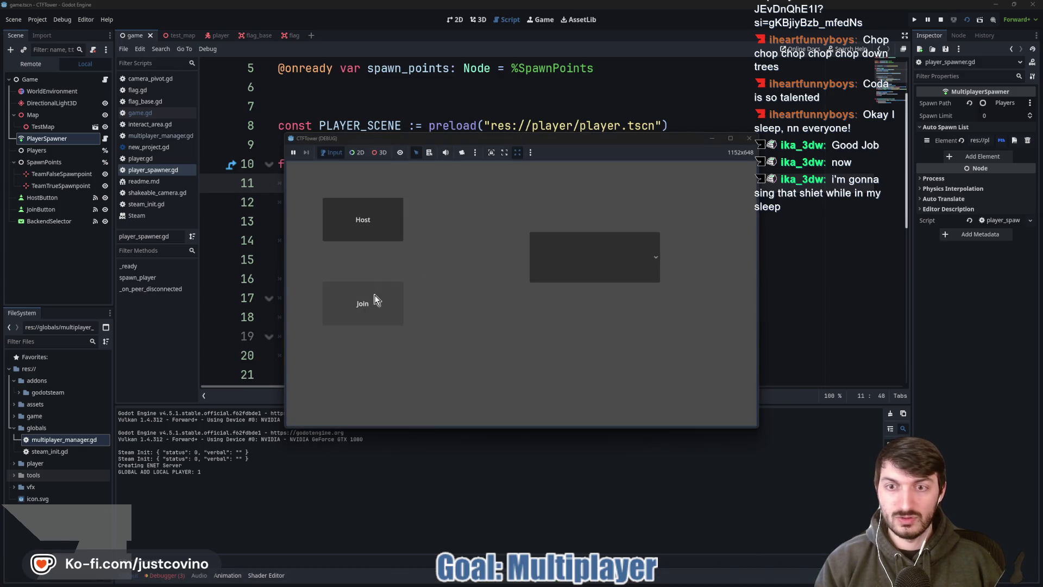
click(372, 298)
mouse_move(534, 140)
mouse_down()
mouse_move(683, 184)
mouse_move(680, 154)
mouse_move(650, 158)
mouse_up()
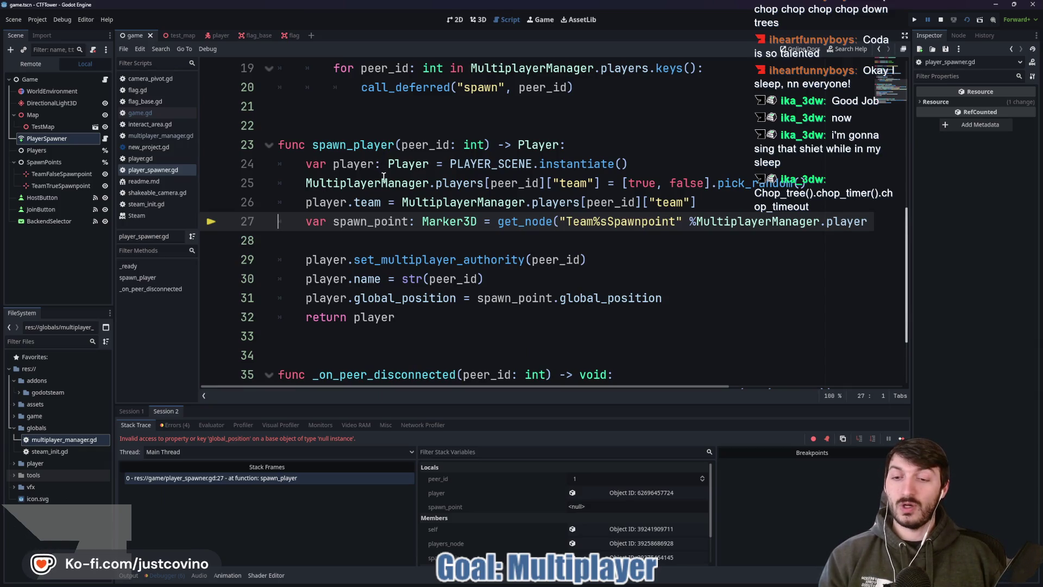
mouse_move(384, 181)
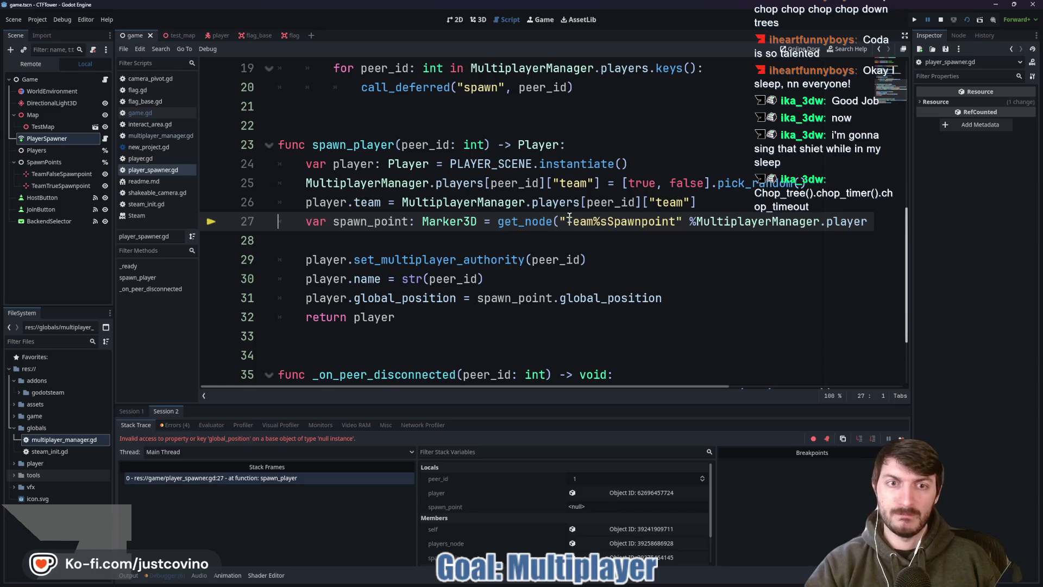
Step: Copy the TeamFalseSpawnpoint node path and paste it onto empty line 28 for reference
click(43, 176)
right_click(43, 175)
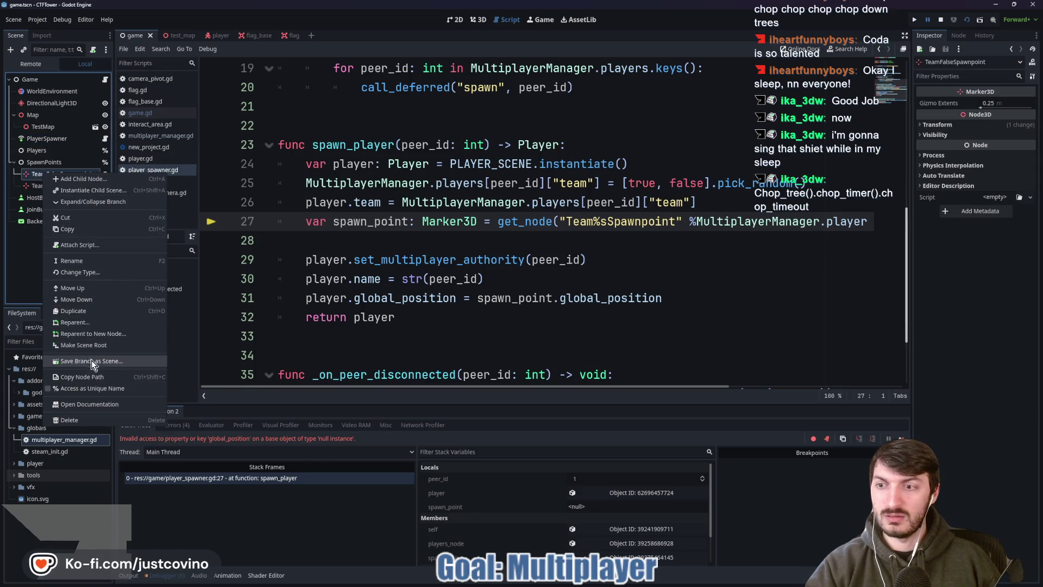
click(86, 376)
click(480, 242)
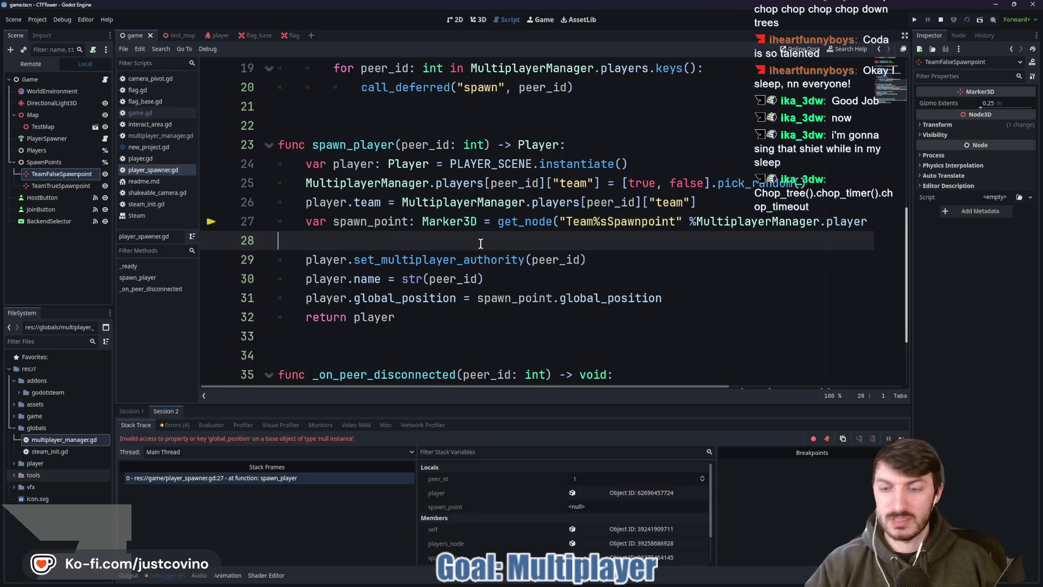
text(SpawnPoints/TeamFalseSpawnpoint)
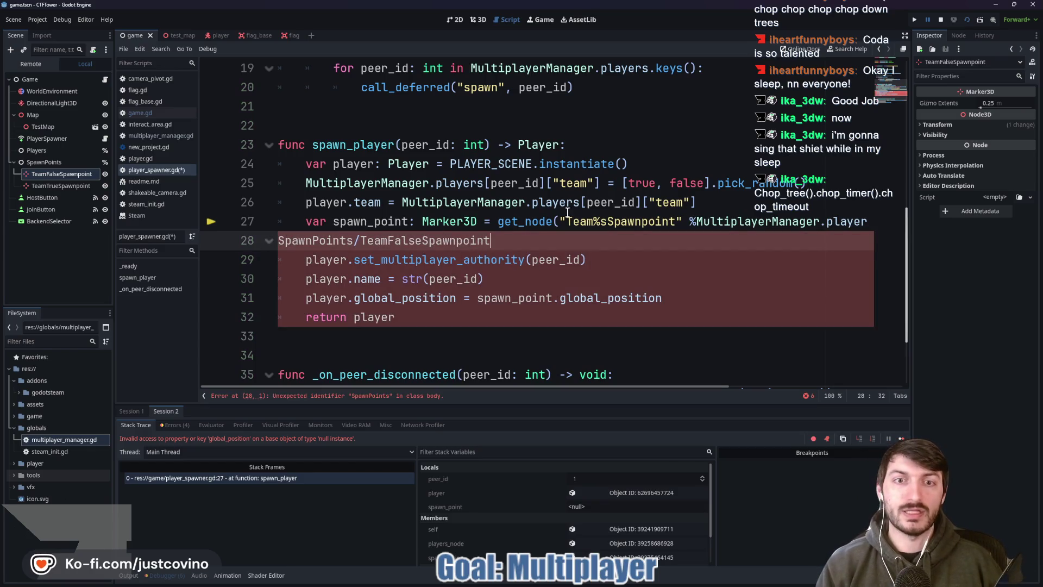
Step: Prefix the get_node string with 'SpawnPoints/' so it reads 'SpawnPoints/Team%sSpawnpoint'
click(566, 221)
text(Spawnpo)
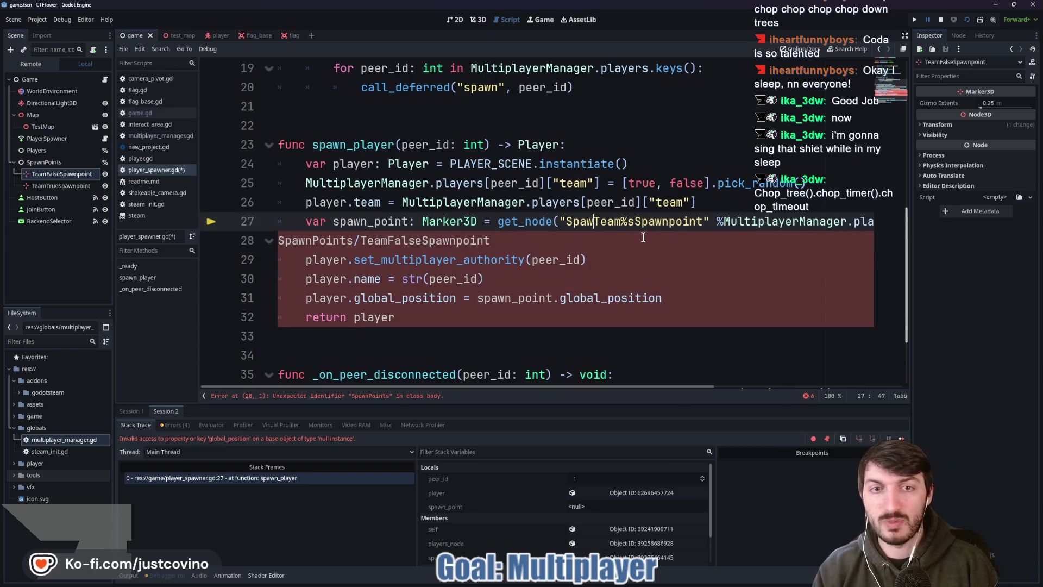
key(BackSpace)
key(BackSpace)
text(Points)
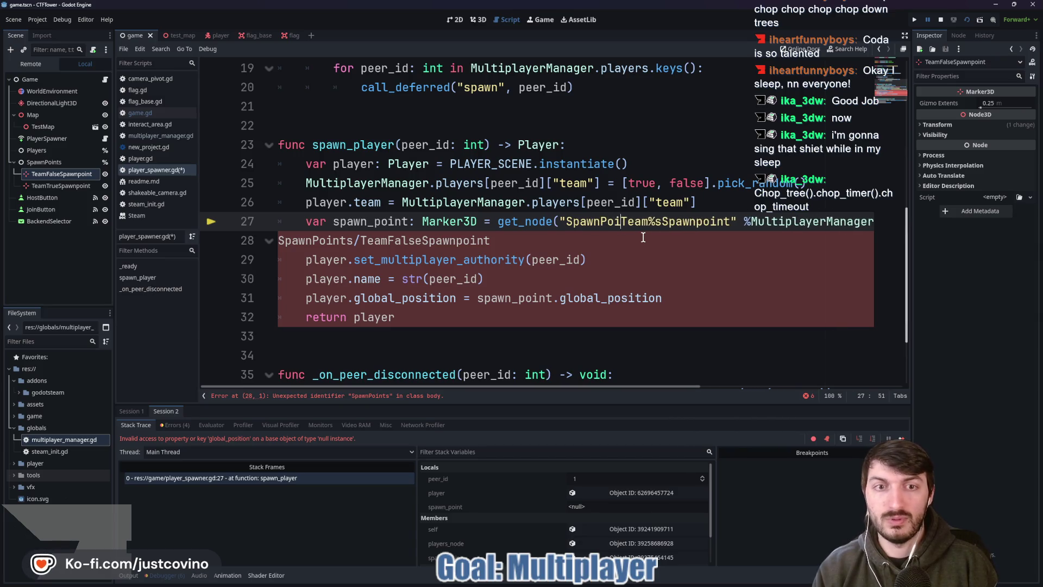
text(/)
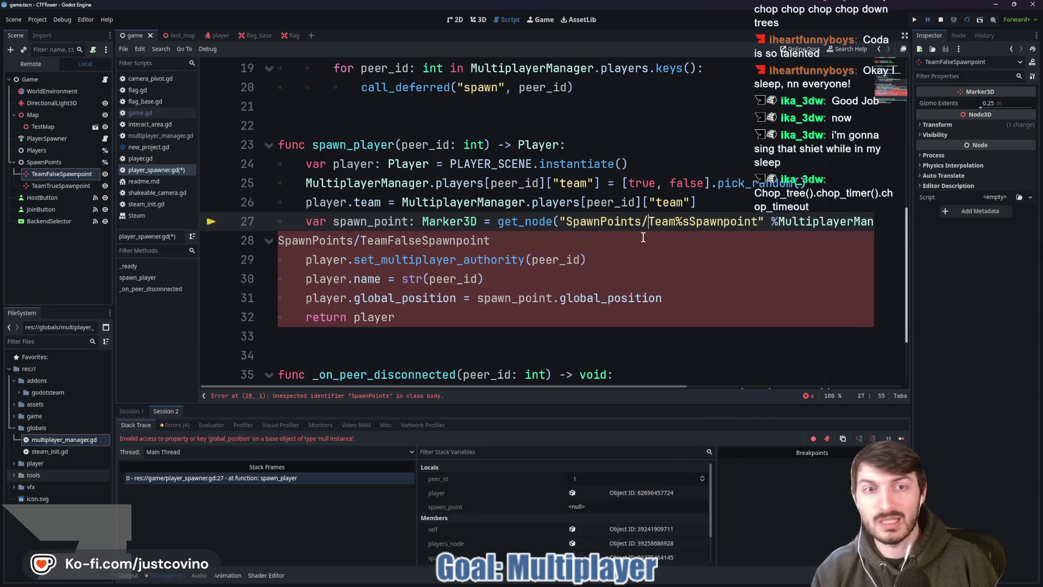
Step: Remove the pasted path line, save player_spawner.gd, and relaunch the game
drag(490, 240, 246, 246)
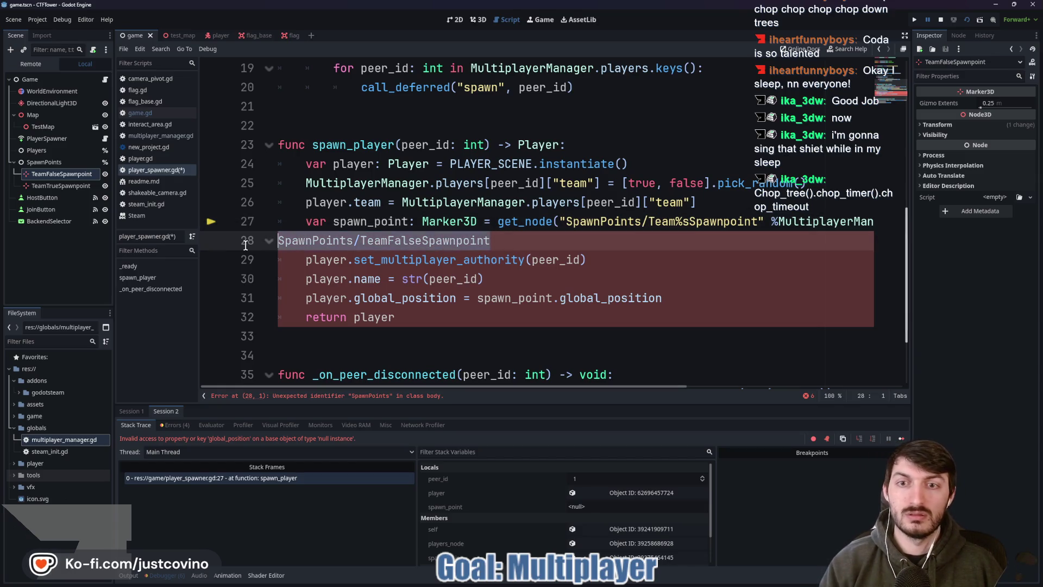
key(BackSpace)
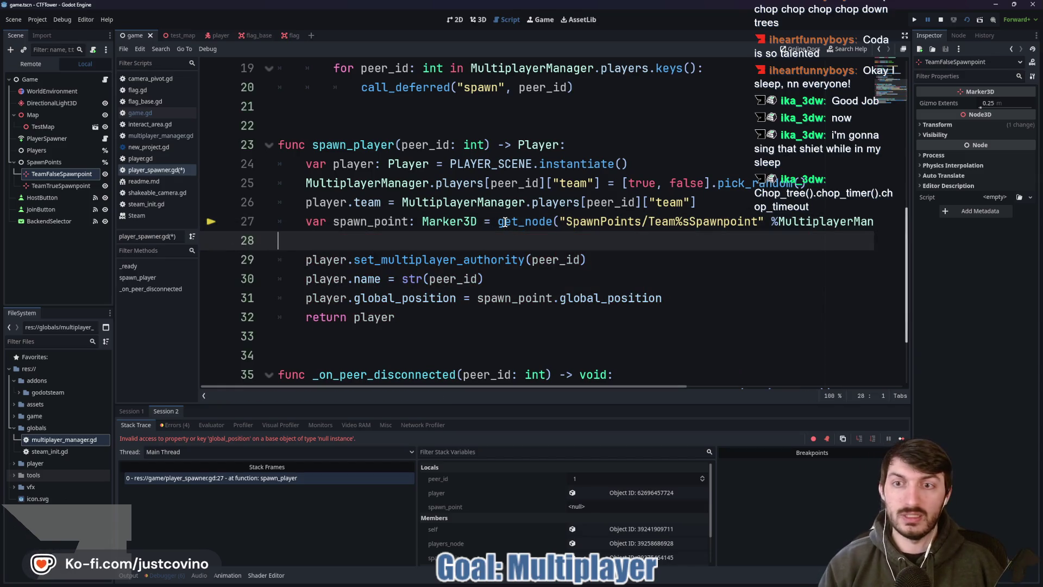
key(ctrl+s)
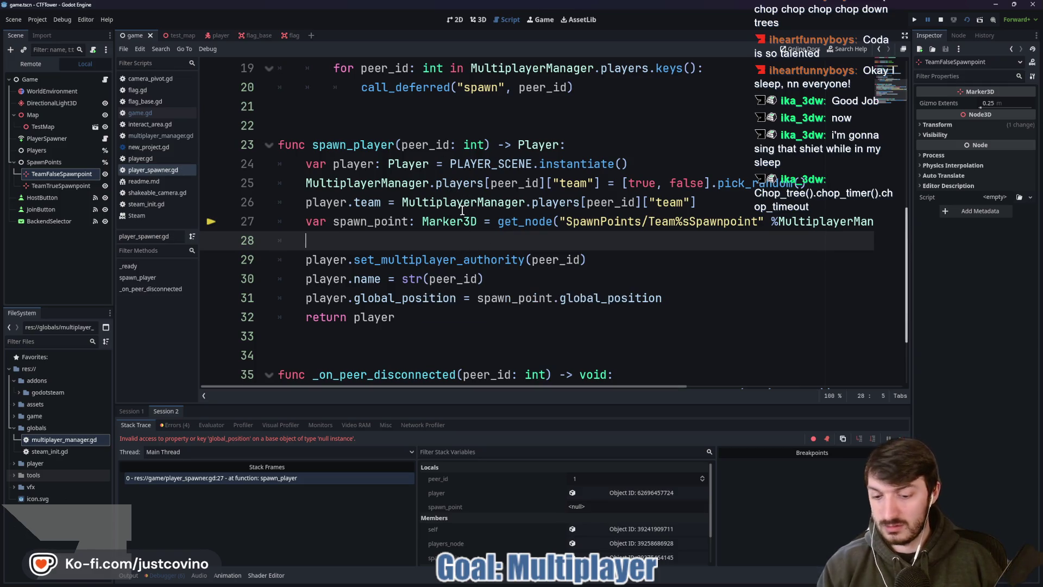
key(F5)
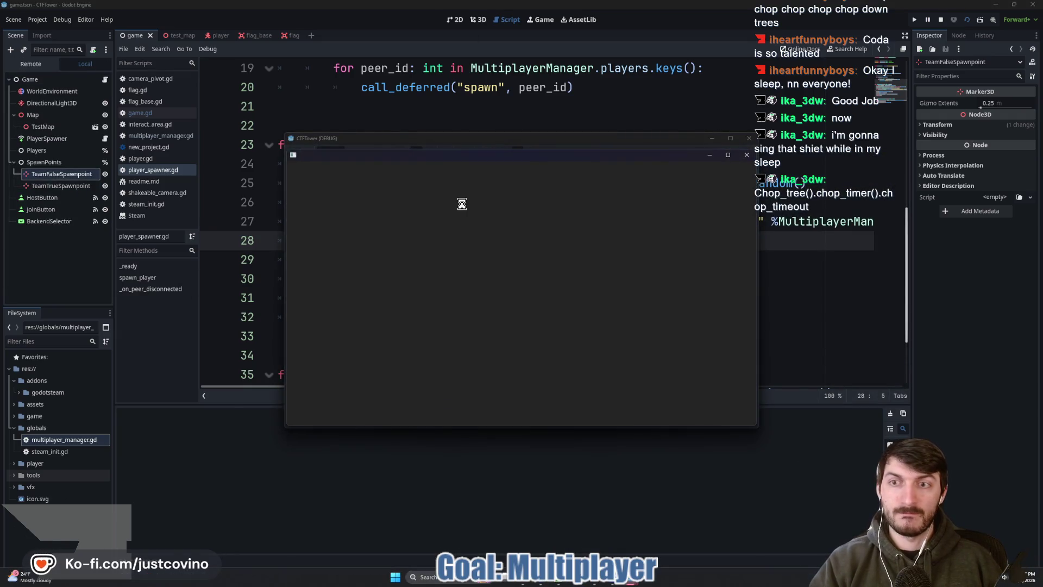
Step: Select ENET and host in the first instance, then ENET and join in the second
click(579, 263)
click(550, 298)
click(386, 226)
click(569, 255)
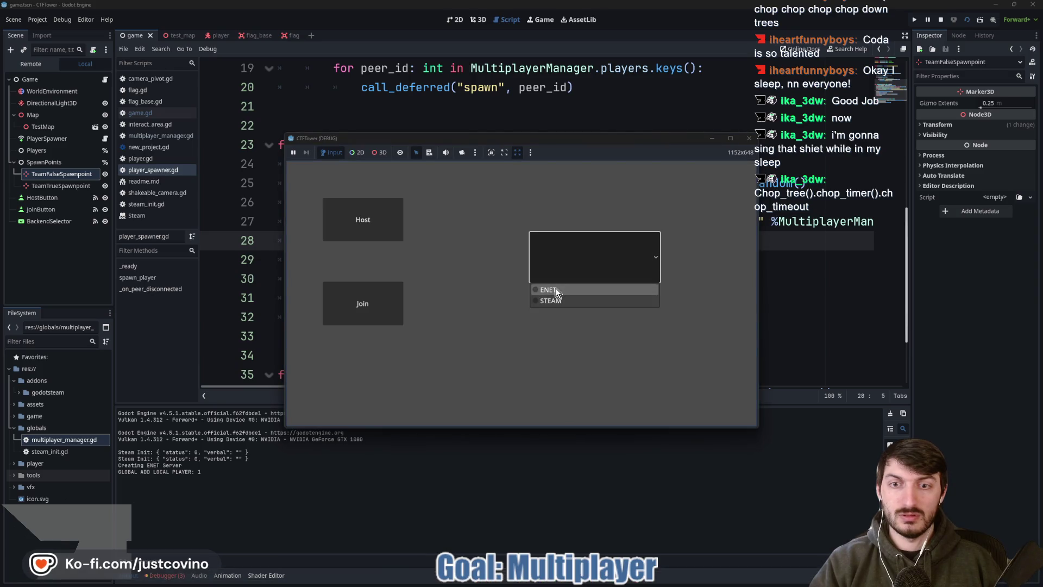
click(554, 291)
click(393, 310)
drag(543, 140, 741, 141)
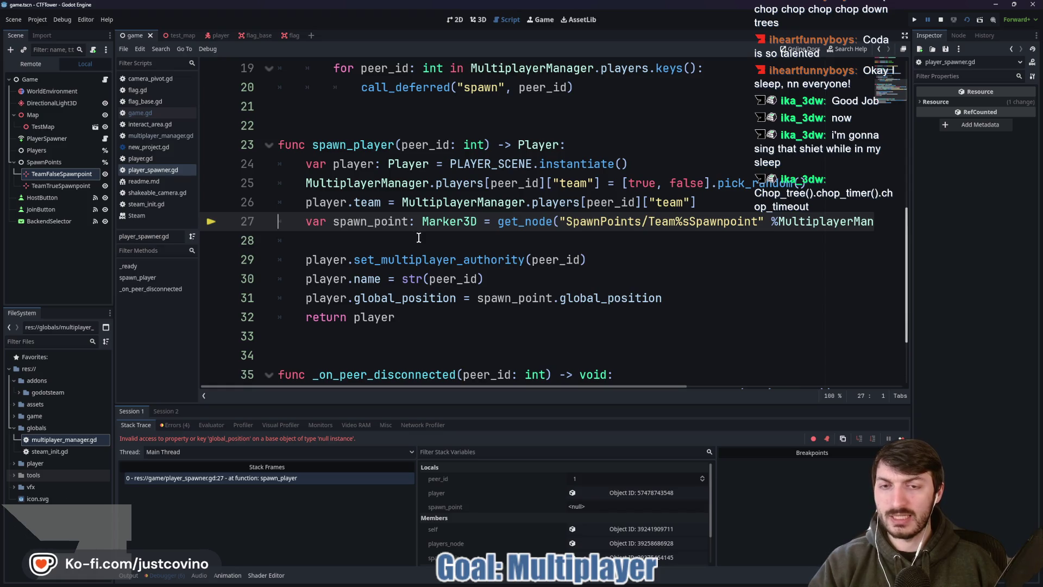
Step: Split line 27's path string after 'Team' into a separate quoted piece joined with +
drag(506, 386, 629, 383)
click(492, 221)
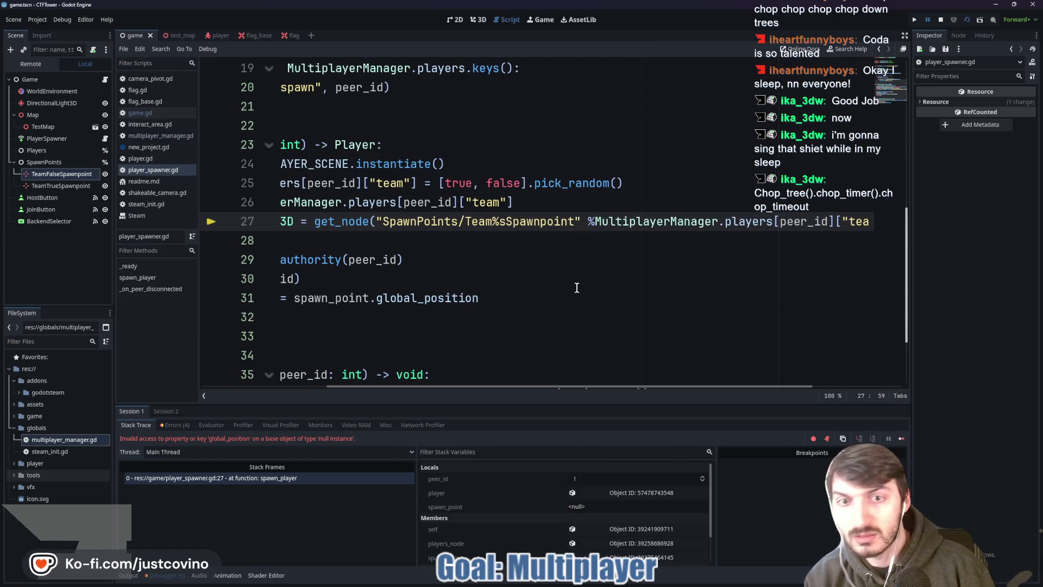
text(")
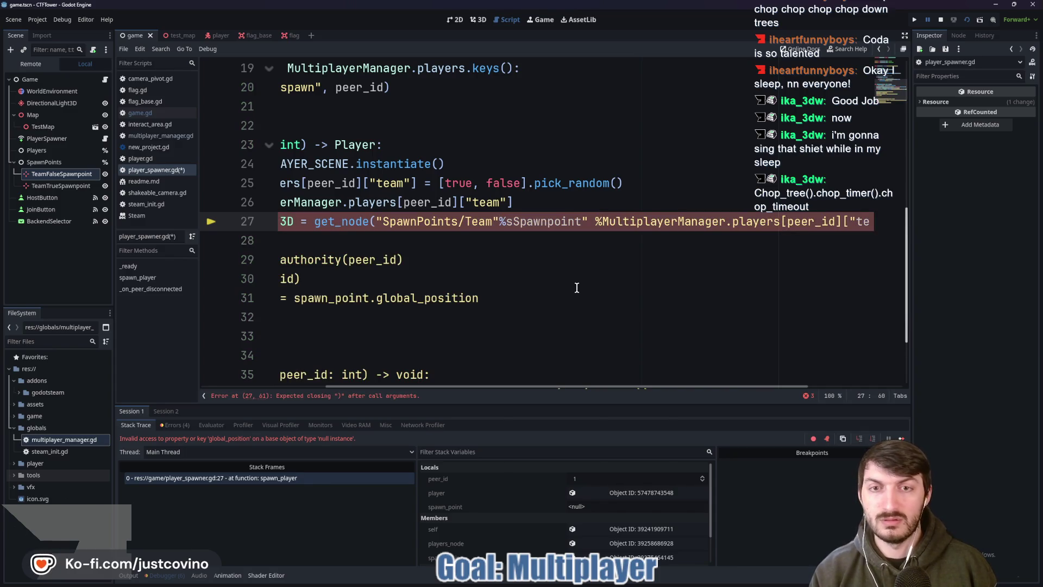
text( +)
key(Right)
key(Right)
key(Right)
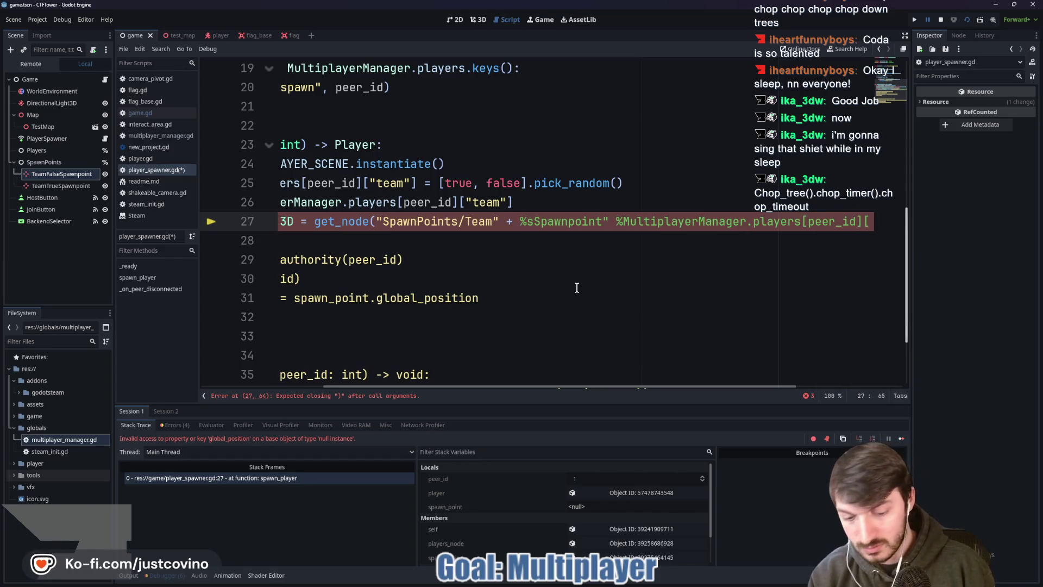
key(Left)
text(")
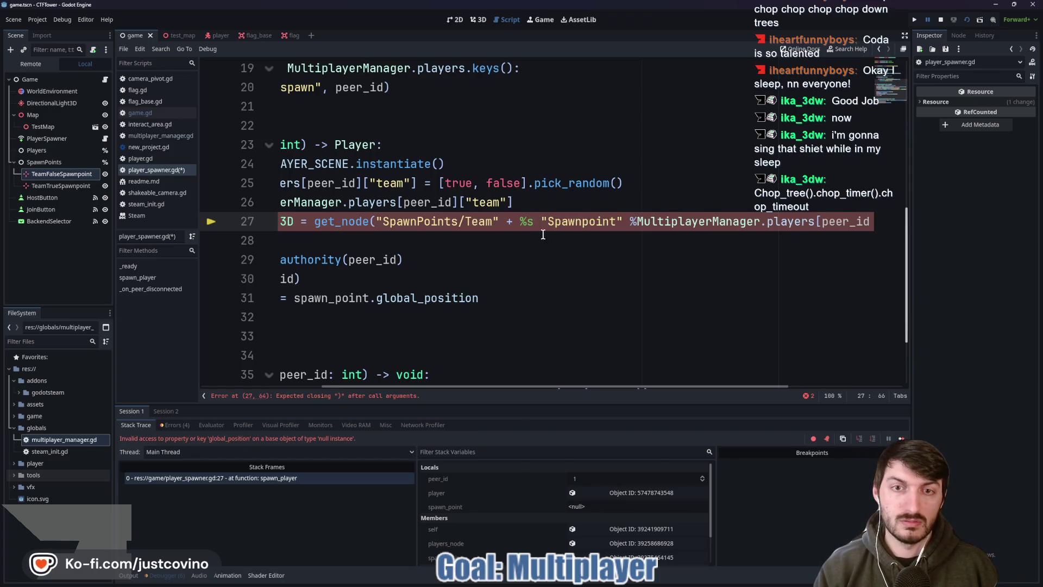
Step: Quote %s as its own string so the path is "SpawnPoints/Team" + "%s" + "Spawnpoint"
click(519, 221)
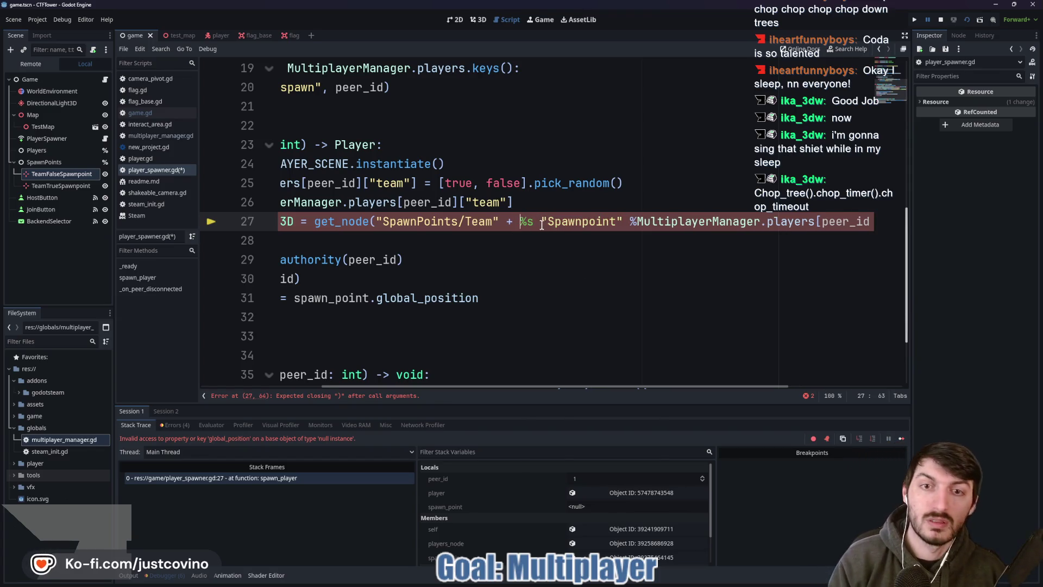
text(")
drag(548, 223, 535, 223)
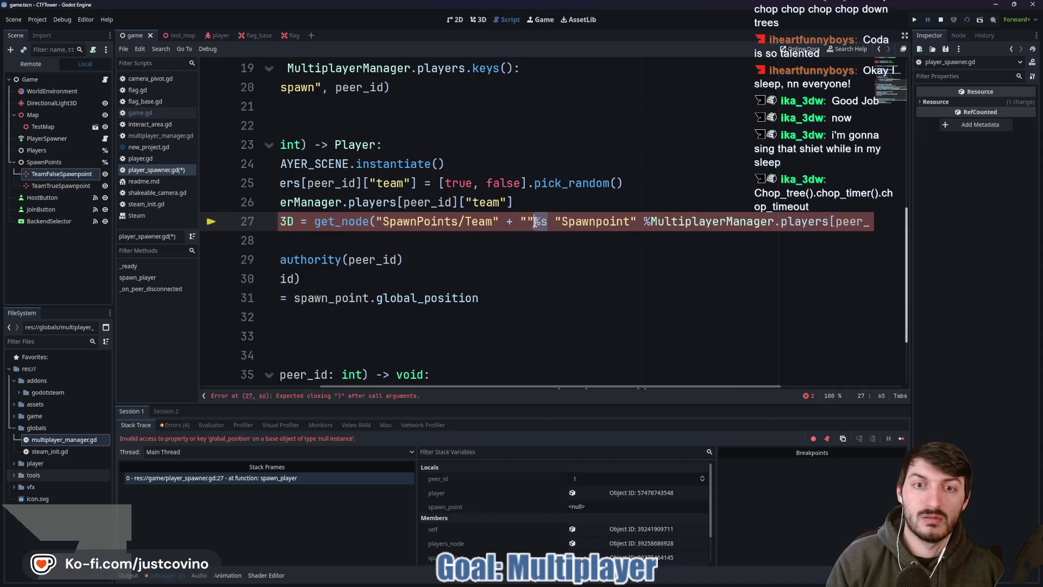
key(BackSpace)
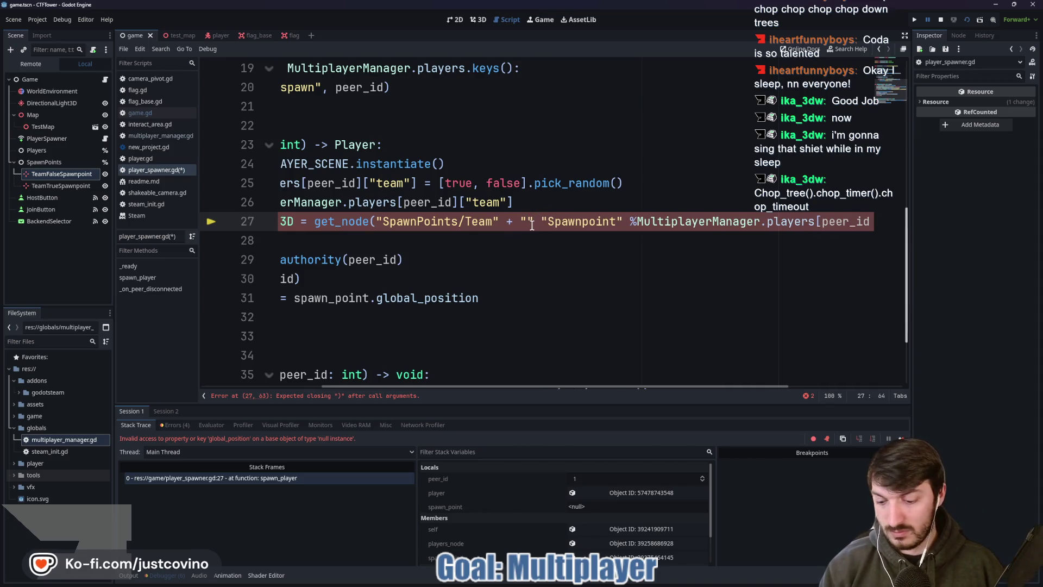
text(%s)
key(Right)
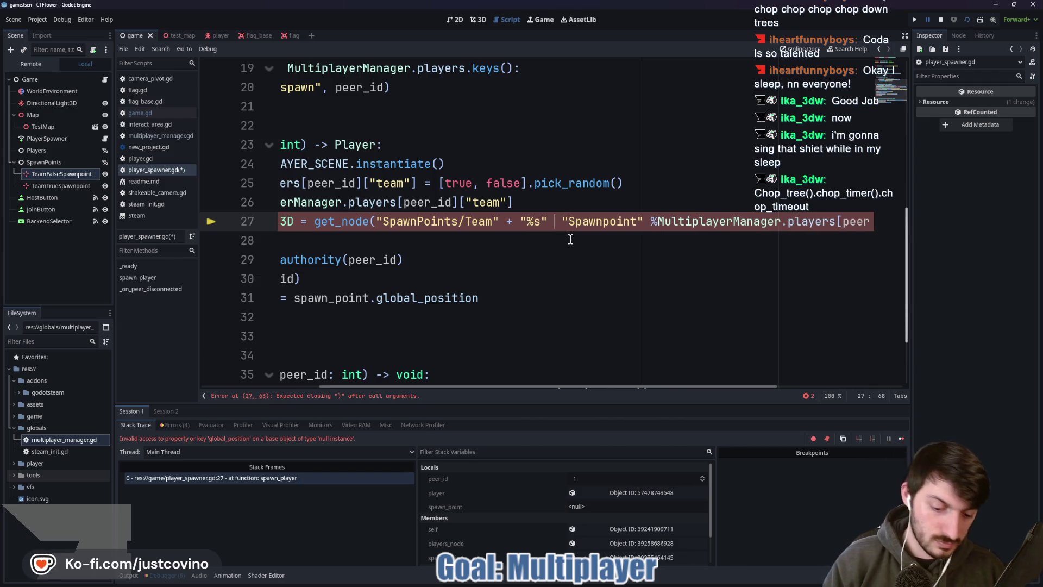
text(+)
Step: Save player_spawner.gd and launch the game instances to test spawning
key(ctrl+s)
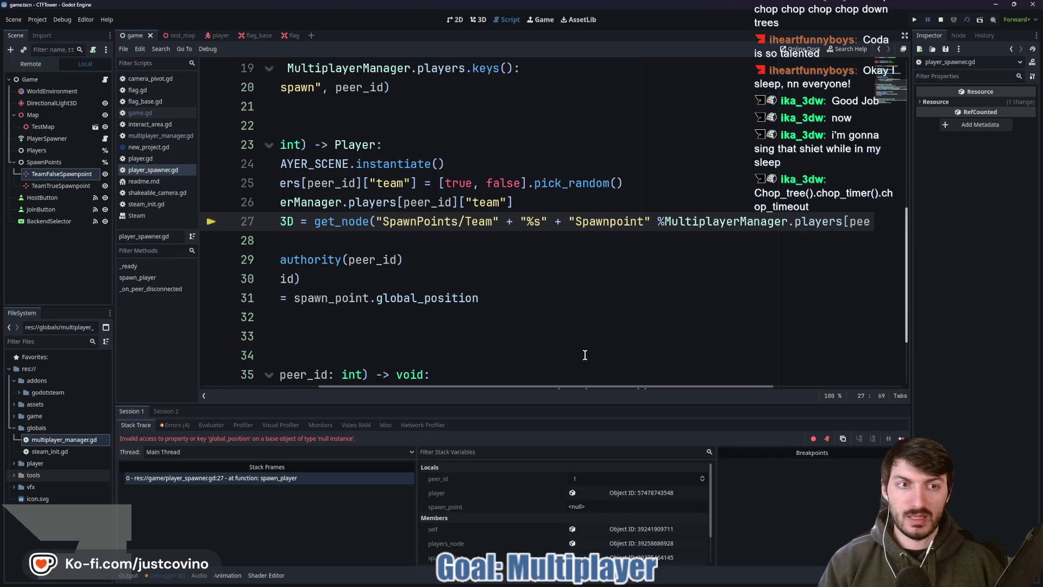
mouse_move(642, 380)
mouse_down()
mouse_move(710, 389)
mouse_move(388, 403)
mouse_move(687, 402)
mouse_move(724, 361)
mouse_move(670, 396)
mouse_up()
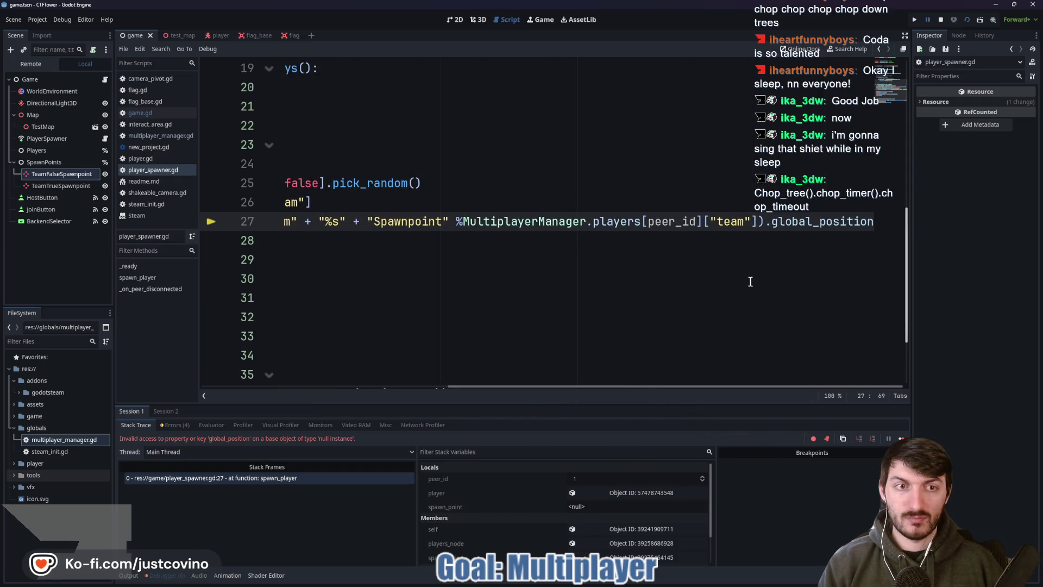
drag(676, 396, 429, 392)
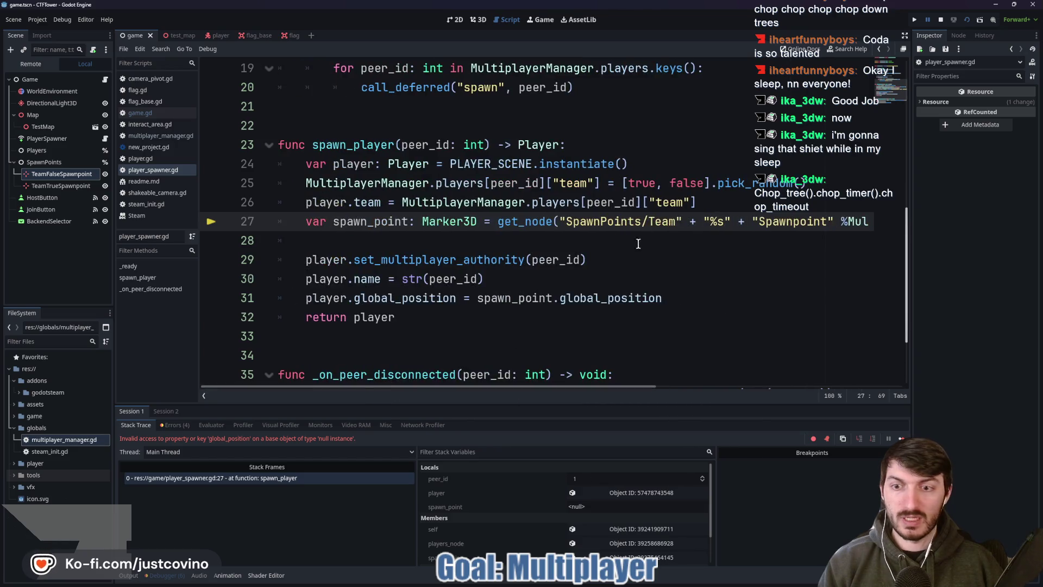
click(419, 241)
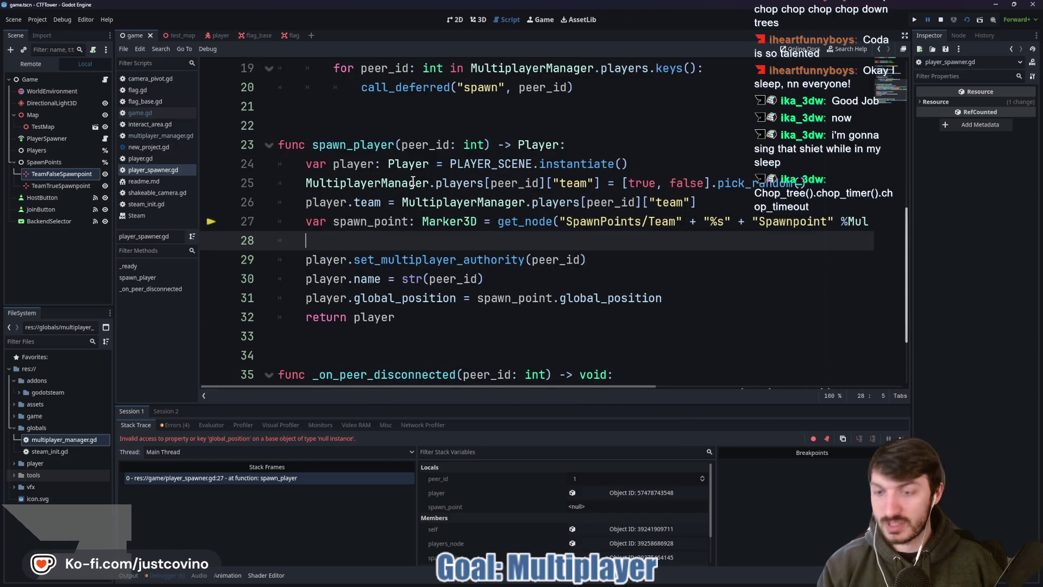
key(F5)
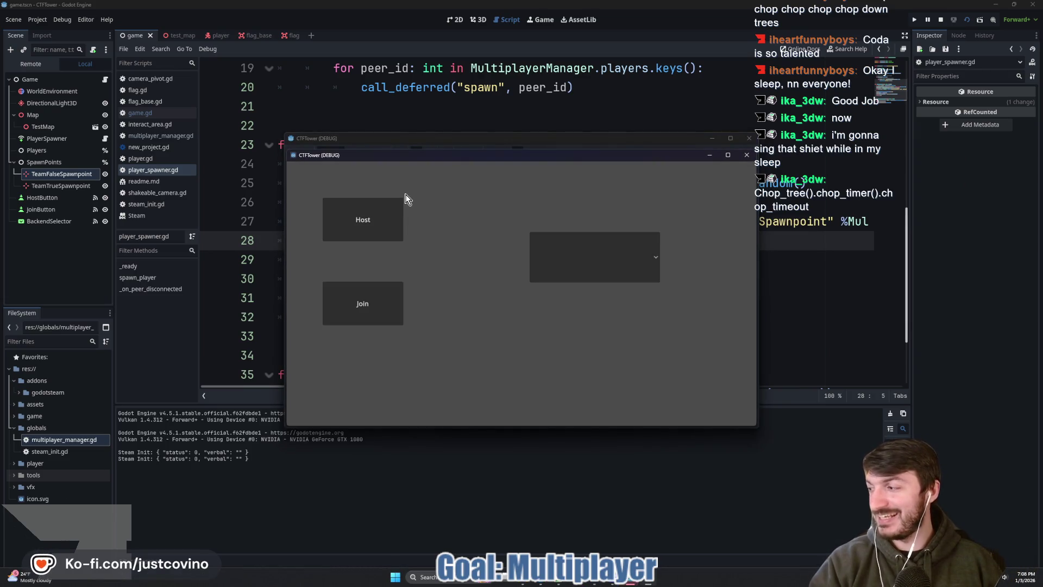
Step: Pick ENET in both game windows, host in the first and join from the second
click(631, 252)
click(601, 289)
click(386, 233)
click(656, 262)
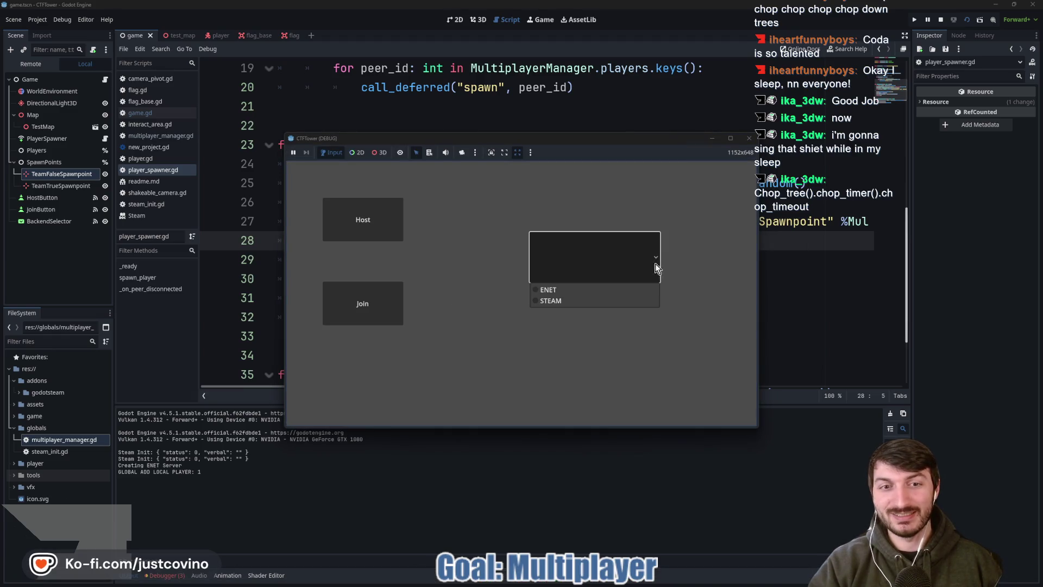
click(546, 291)
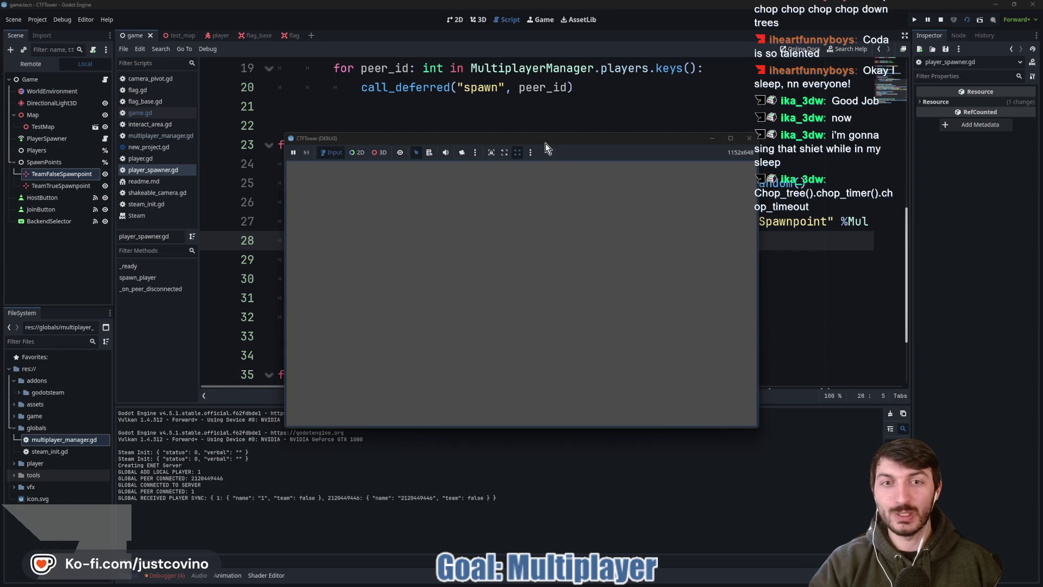
drag(546, 145, 738, 143)
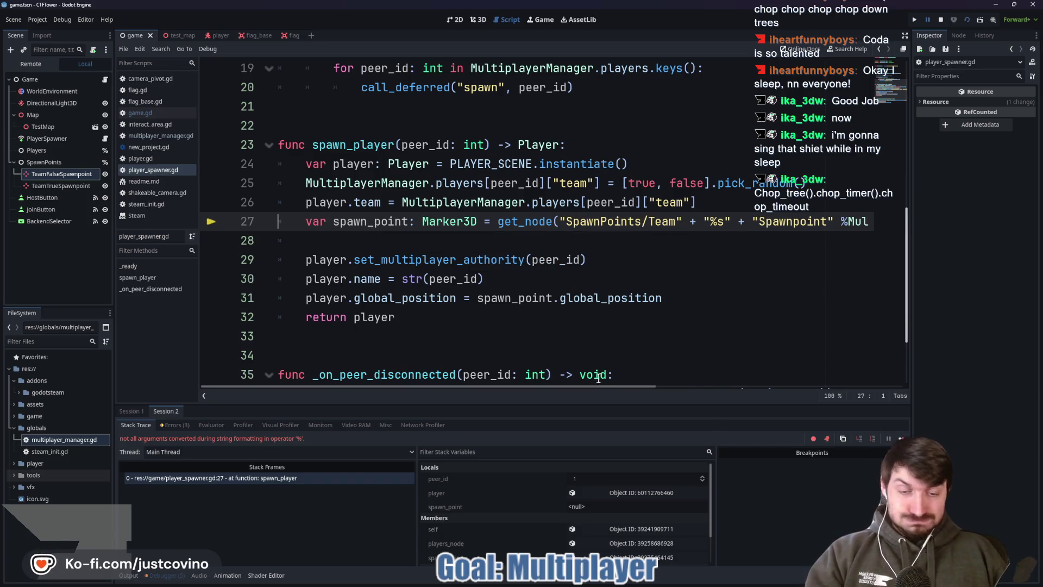
Step: Check the 'not all arguments converted during string formatting' error on line 27 and stop the game
drag(585, 387, 751, 396)
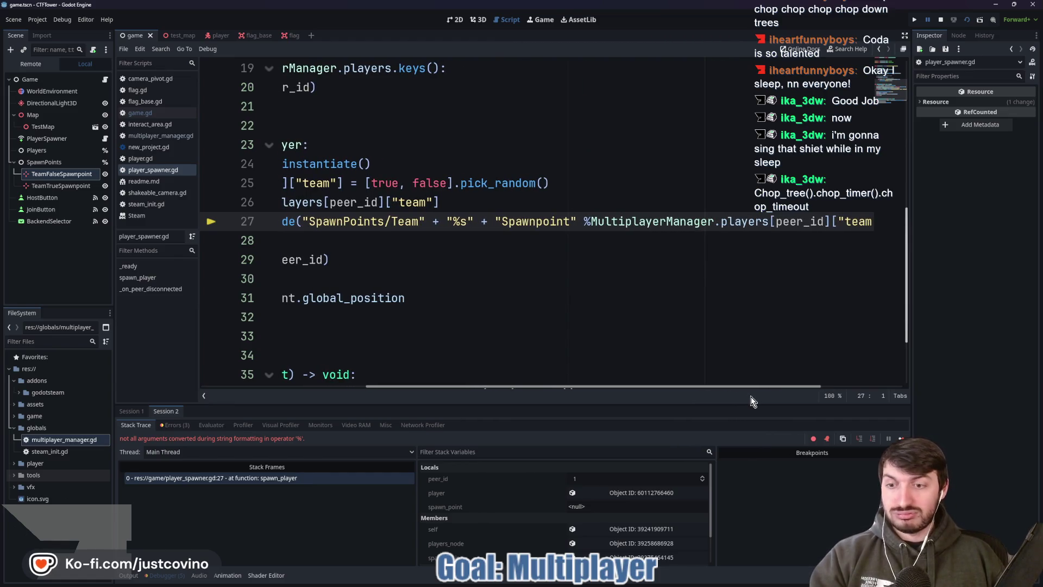
drag(751, 396, 749, 393)
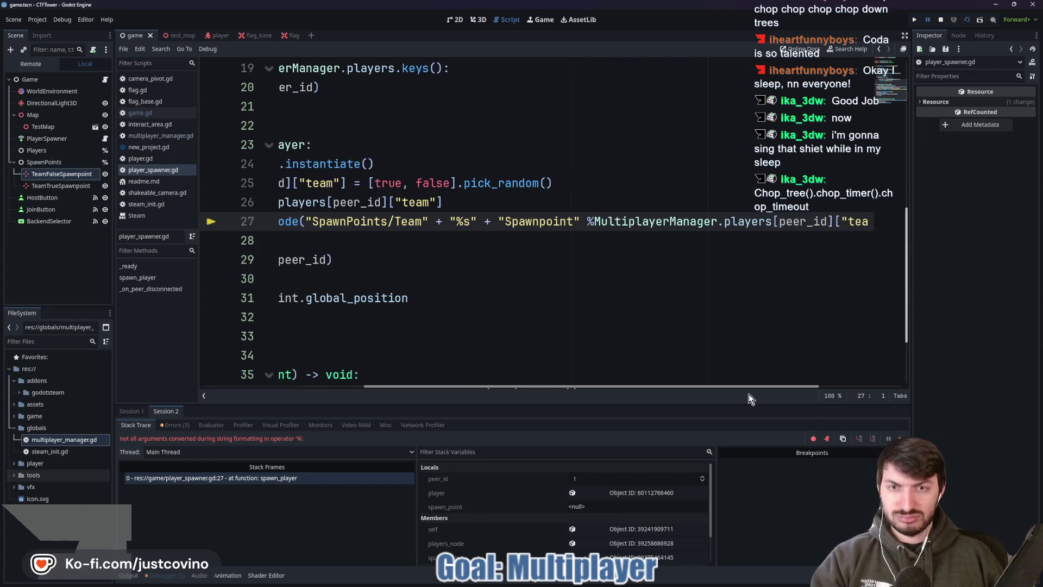
click(941, 21)
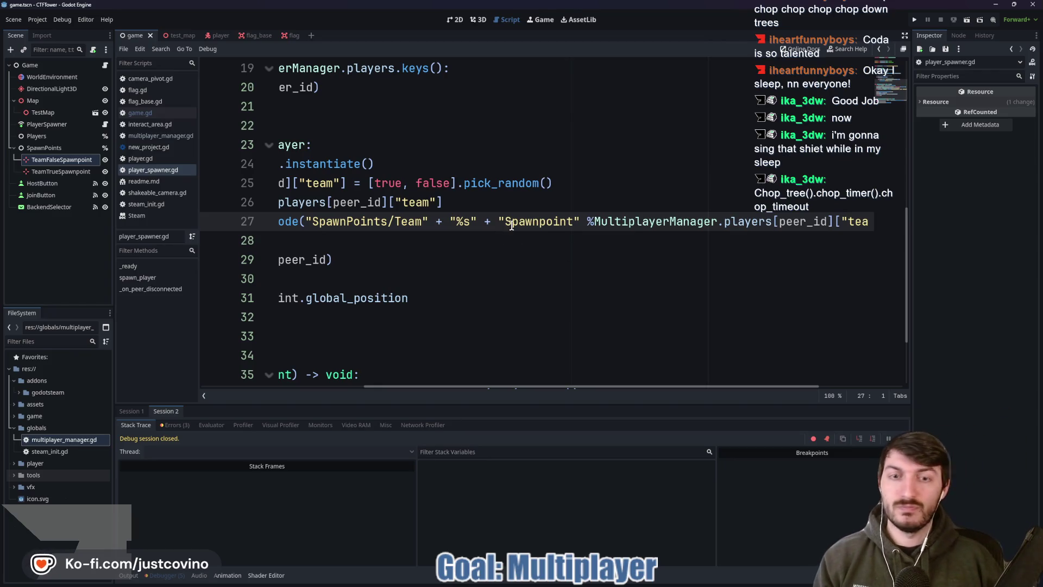
drag(549, 383, 678, 298)
scroll(674, 299, up, 3)
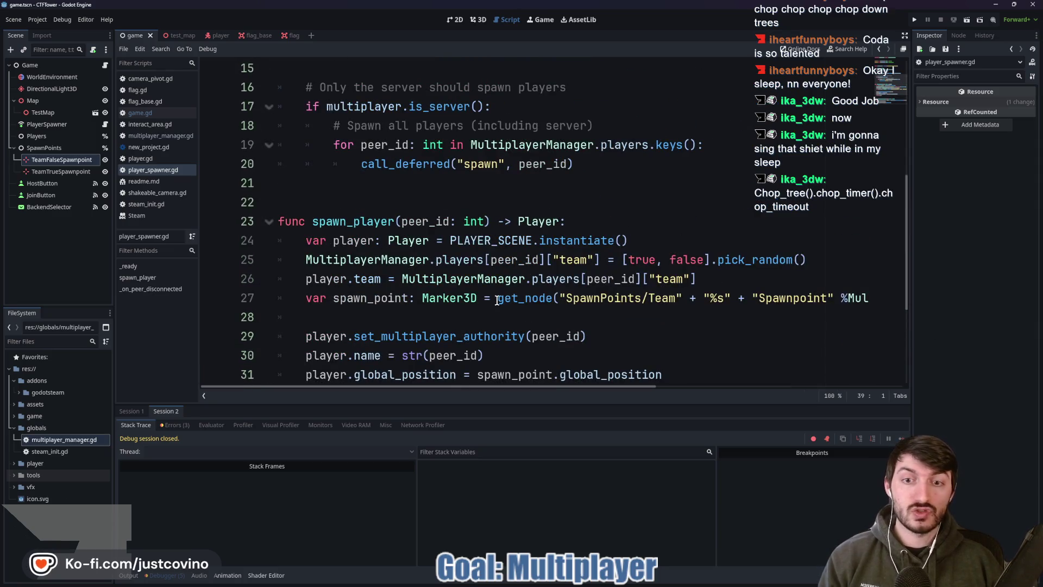
drag(499, 298, 891, 304)
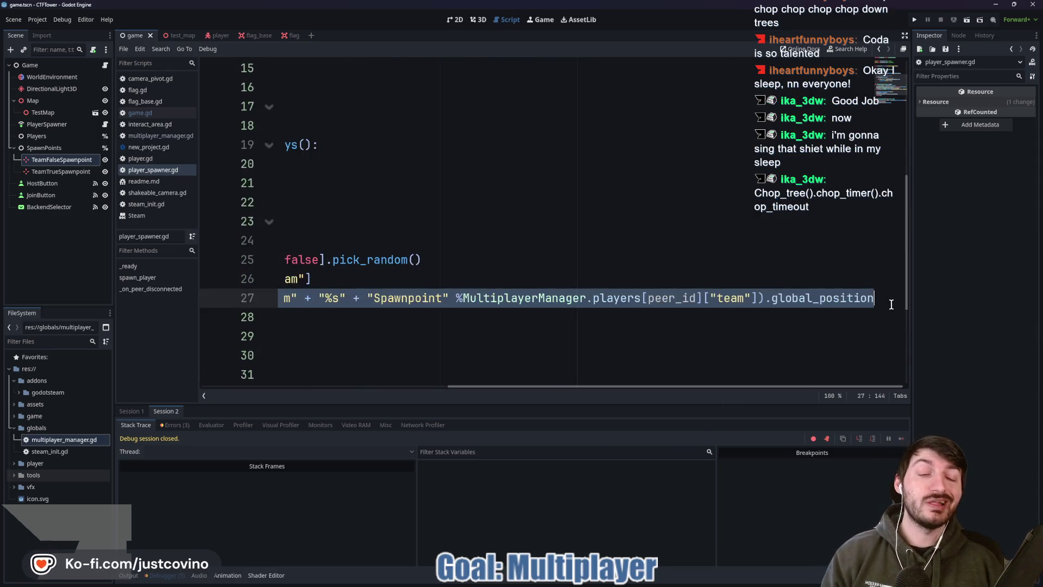
Step: Replace line 27's old expression with a fresh empty get_node() call
key(BackSpace)
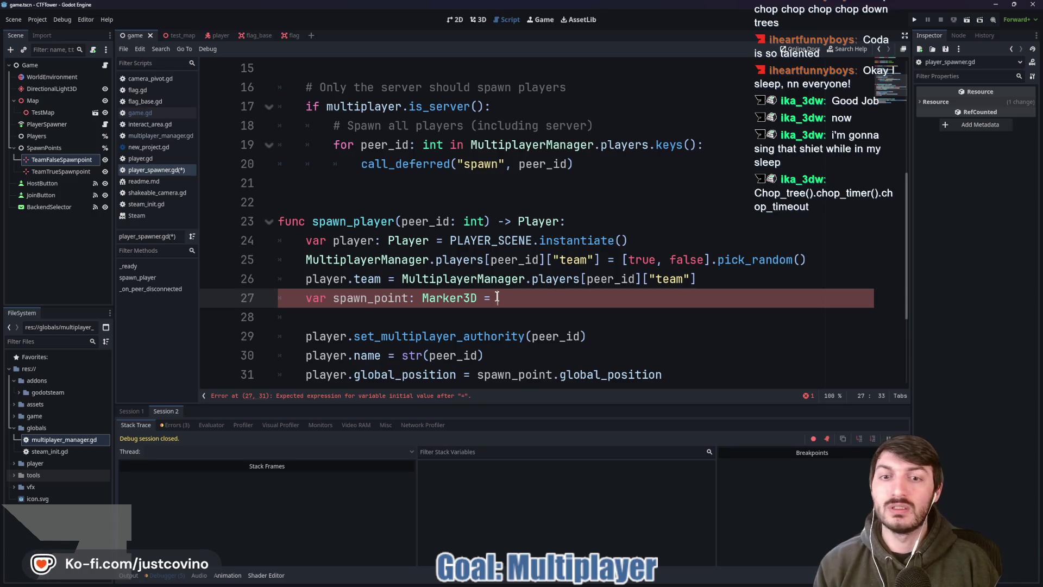
text(get_no9de)
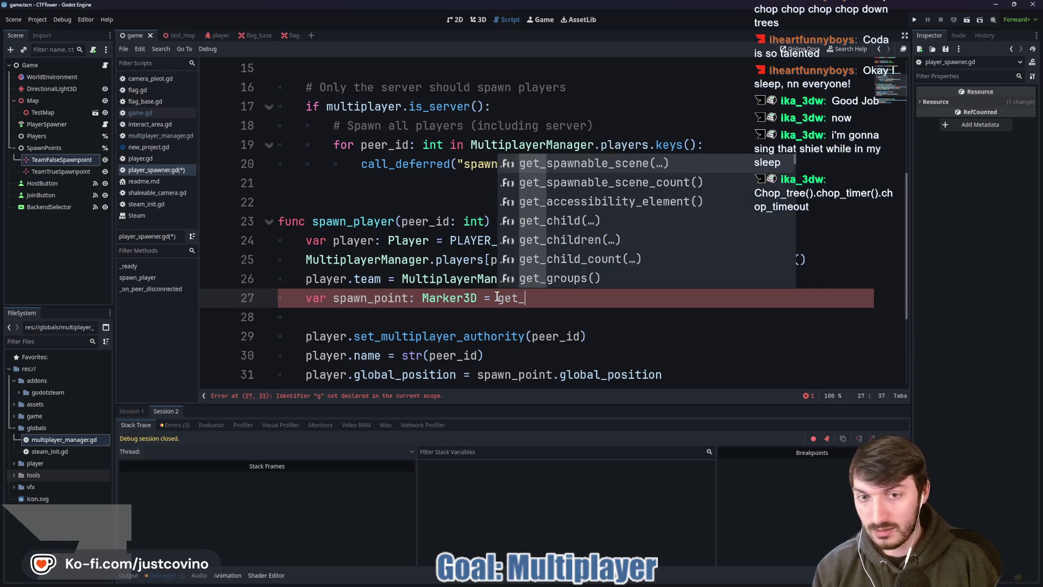
key(BackSpace)
key(BackSpace)
key(BackSpace)
text(ode)
key(BackSpace)
key(BackSpace)
key(BackSpace)
text(ode)
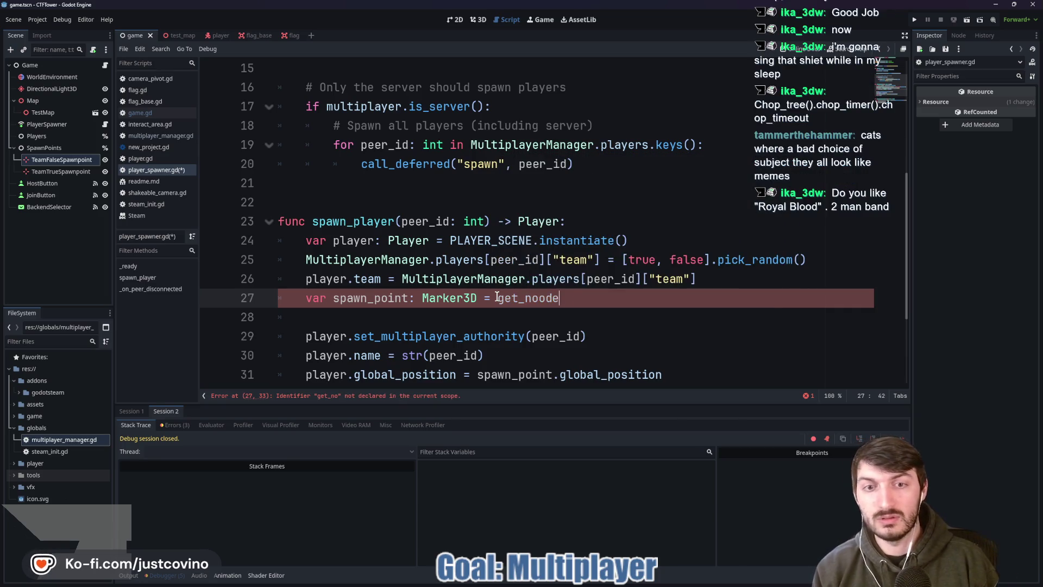
text(d)
key(Return)
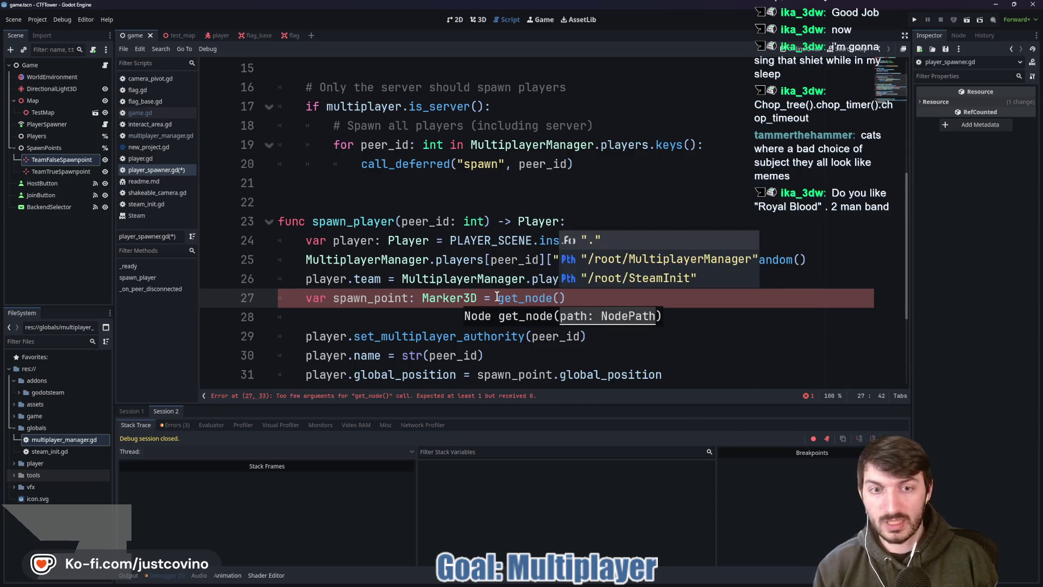
text(%s)
key(BackSpace)
key(BackSpace)
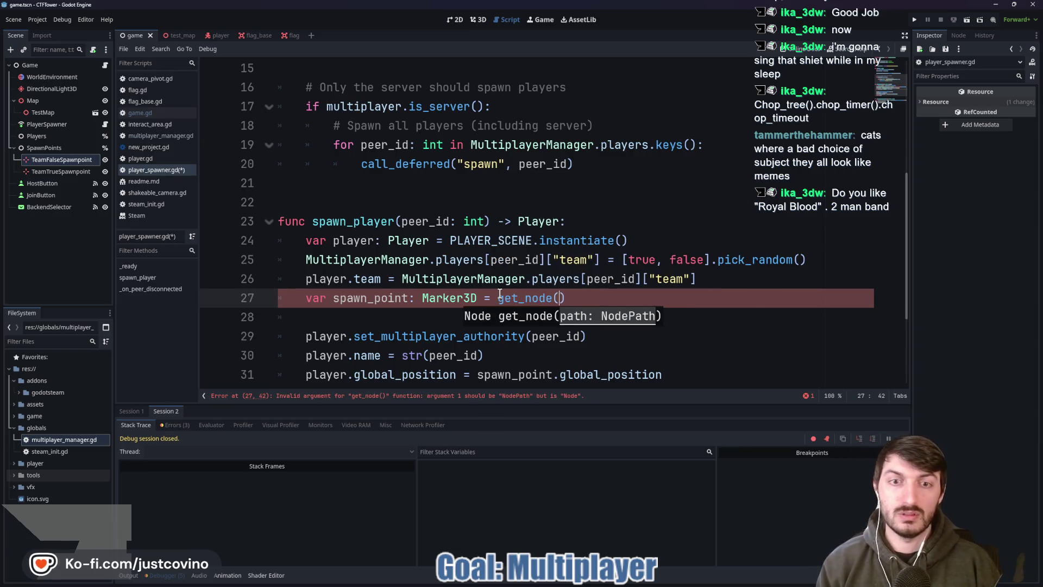
Step: Copy the TeamFalseSpawnpoint node path and paste it quoted into get_node()
right_click(71, 162)
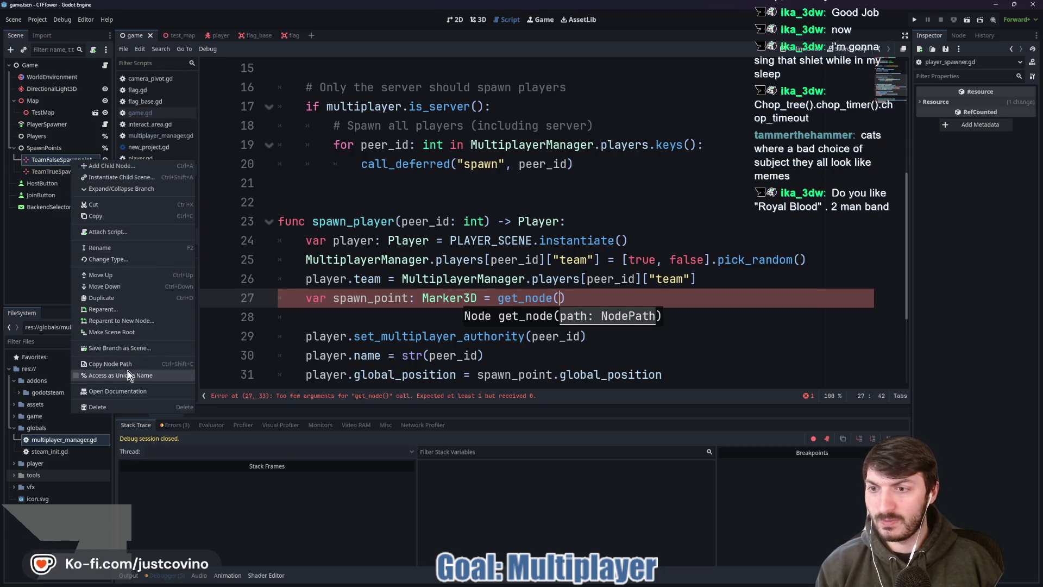
click(111, 363)
click(558, 298)
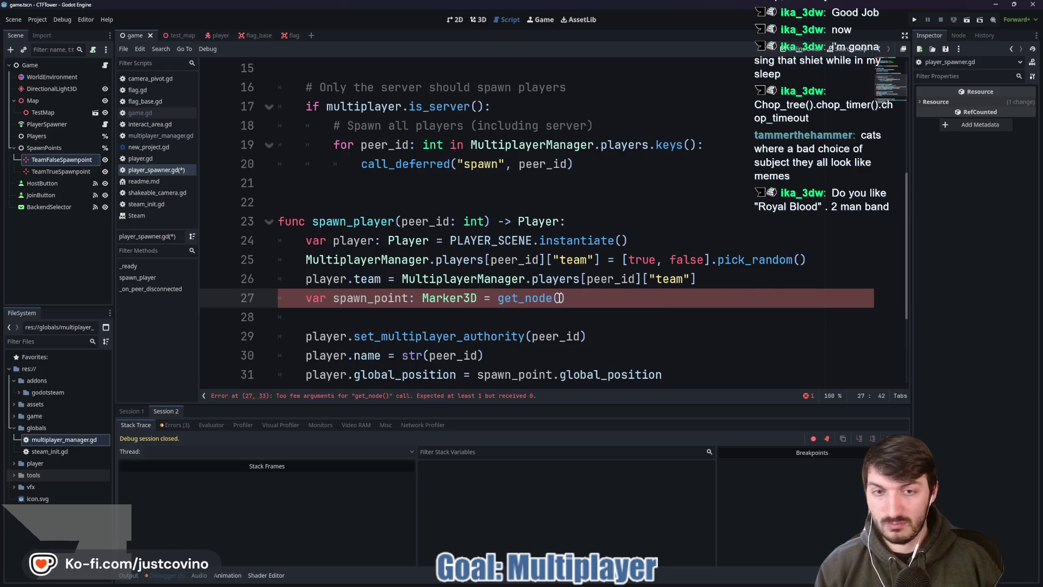
text(SpawnPoints/TeamFalseSpawnpoint)
drag(772, 301, 592, 299)
text(")
Step: Append .global_position to the get_node call, save the script, and run the game
click(833, 292)
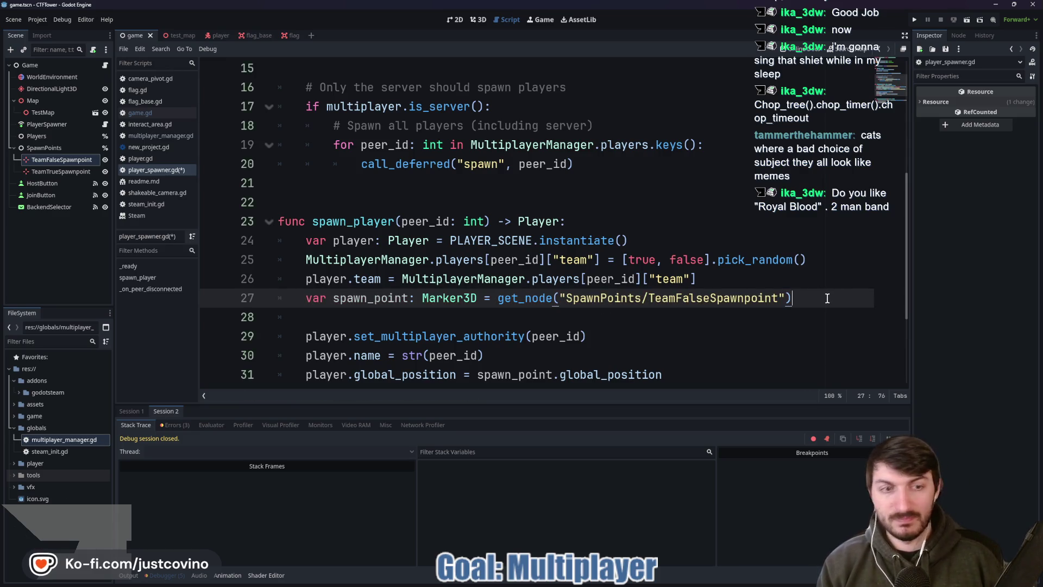
text(.global_)
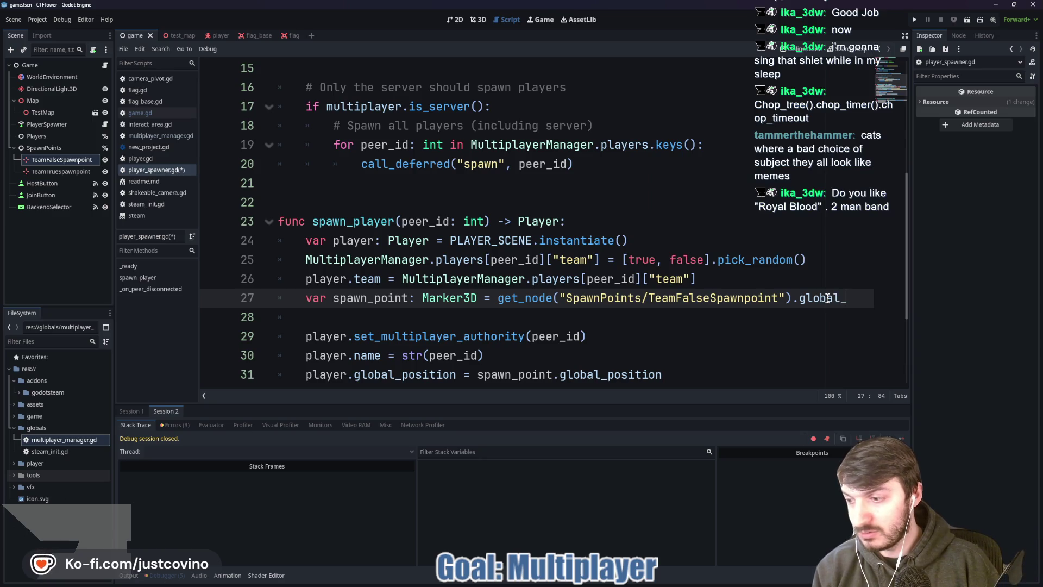
text(position)
key(ctrl+s)
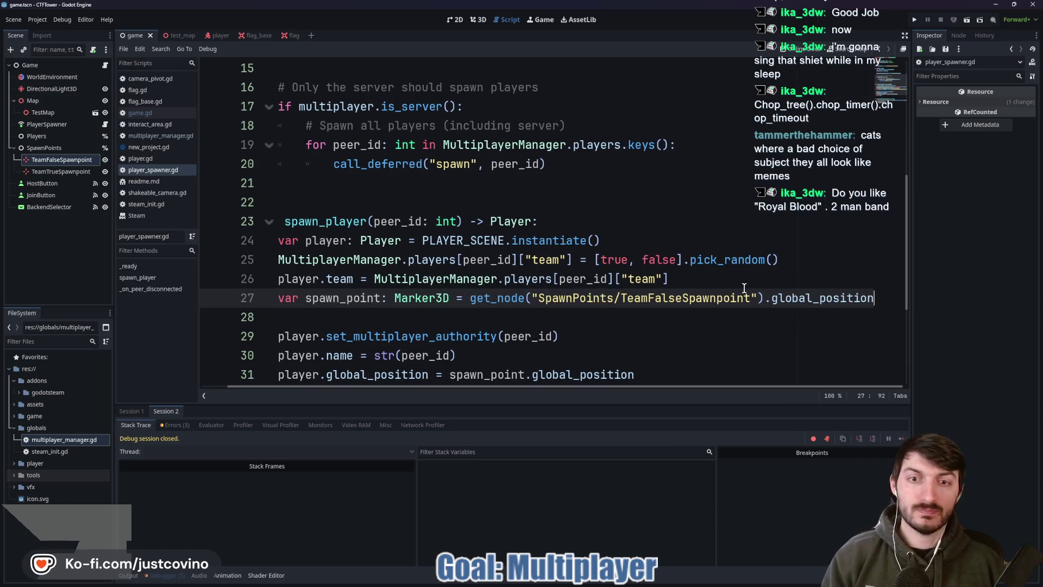
key(F5)
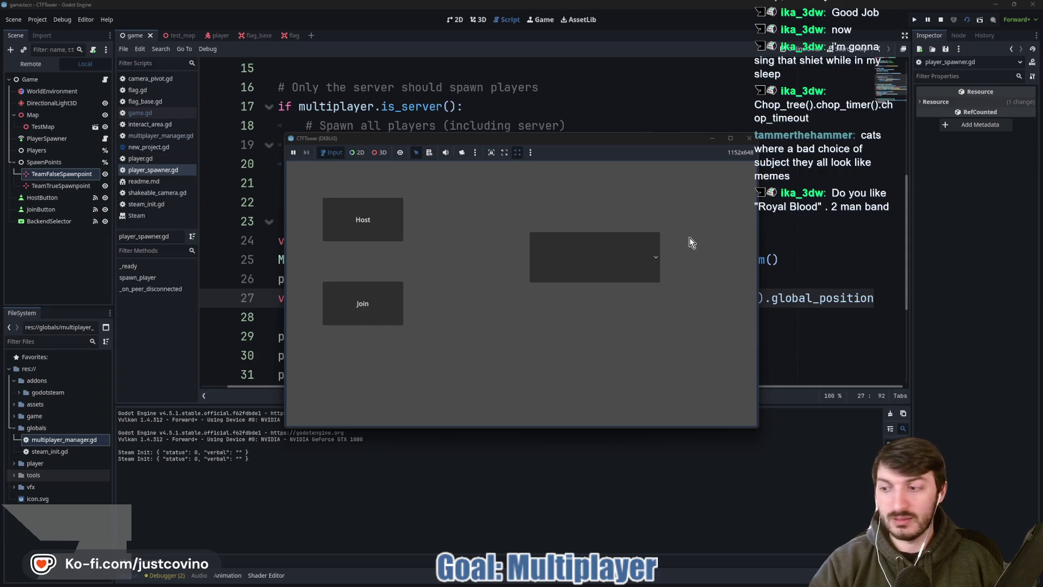
Step: Host and join over ENET, stop after the null global_position error, and remove line 27's get_node expression
click(652, 259)
click(579, 288)
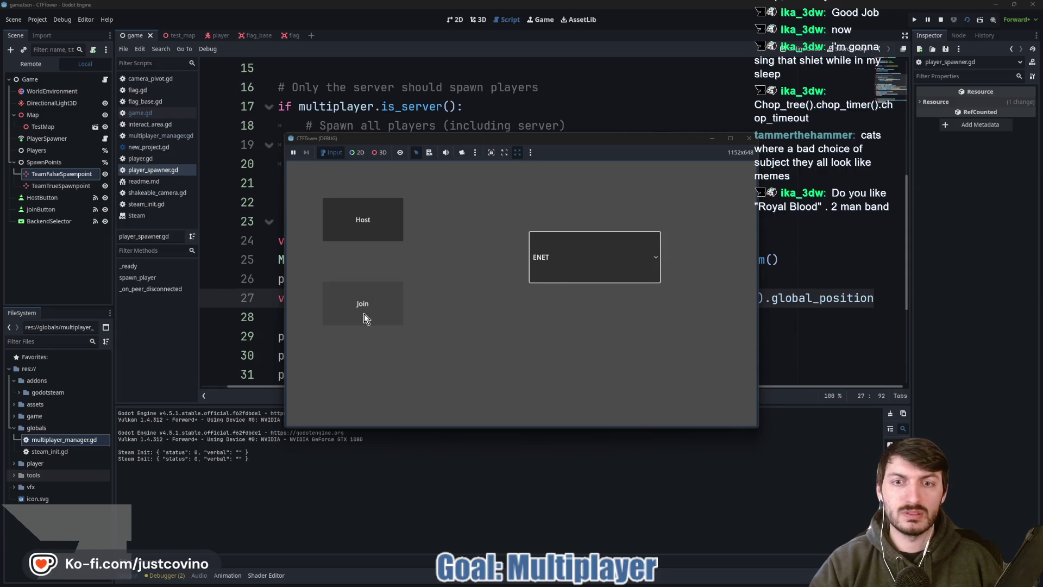
click(363, 220)
drag(668, 137, 668, 130)
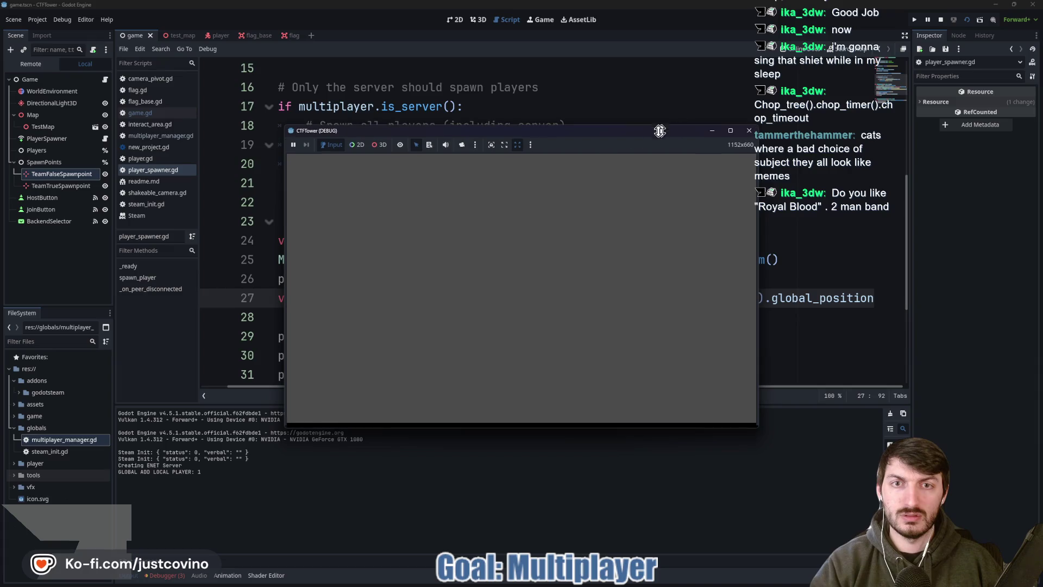
click(653, 259)
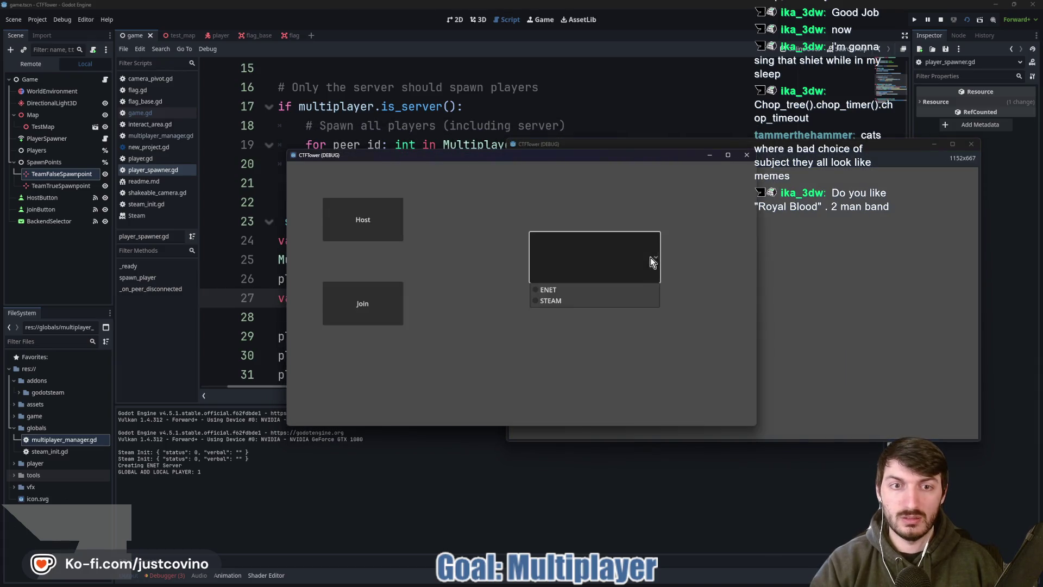
click(568, 290)
click(360, 302)
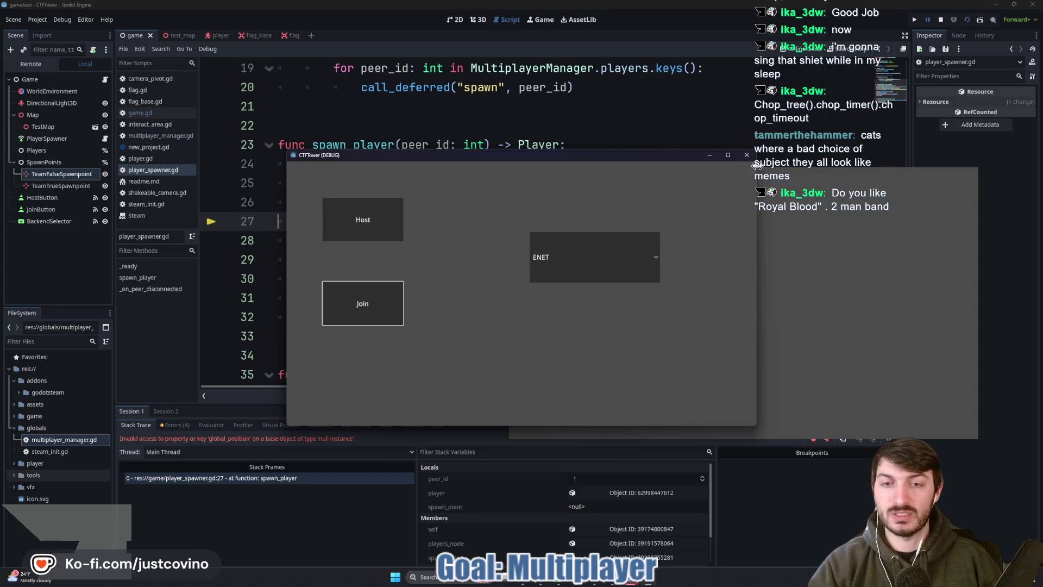
click(940, 19)
key(ctrl+z)
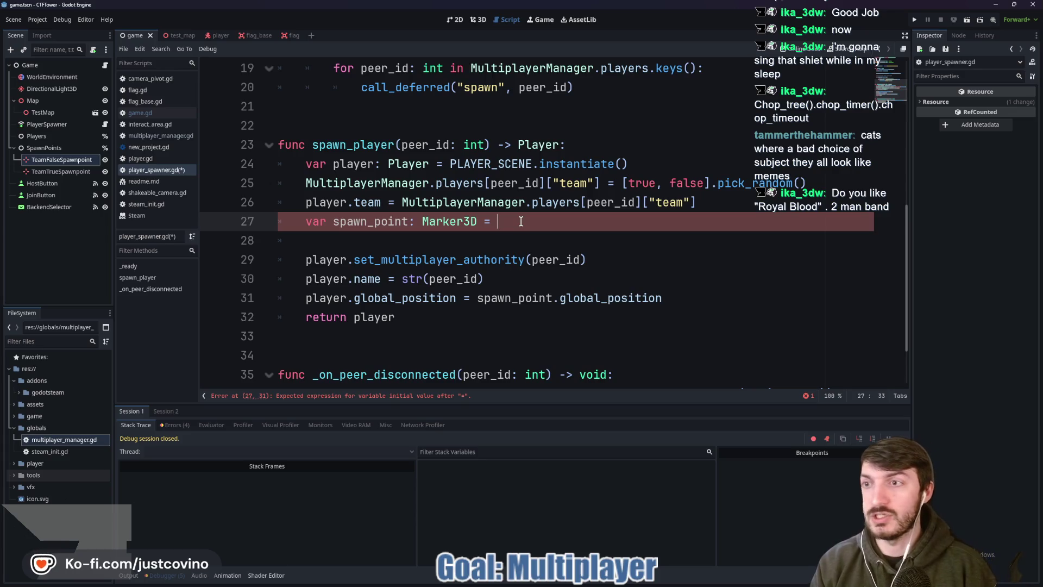
Step: Assign spawn_points.get_children().pick_random().global_position on line 27, save, and run two instances
text(spawn)
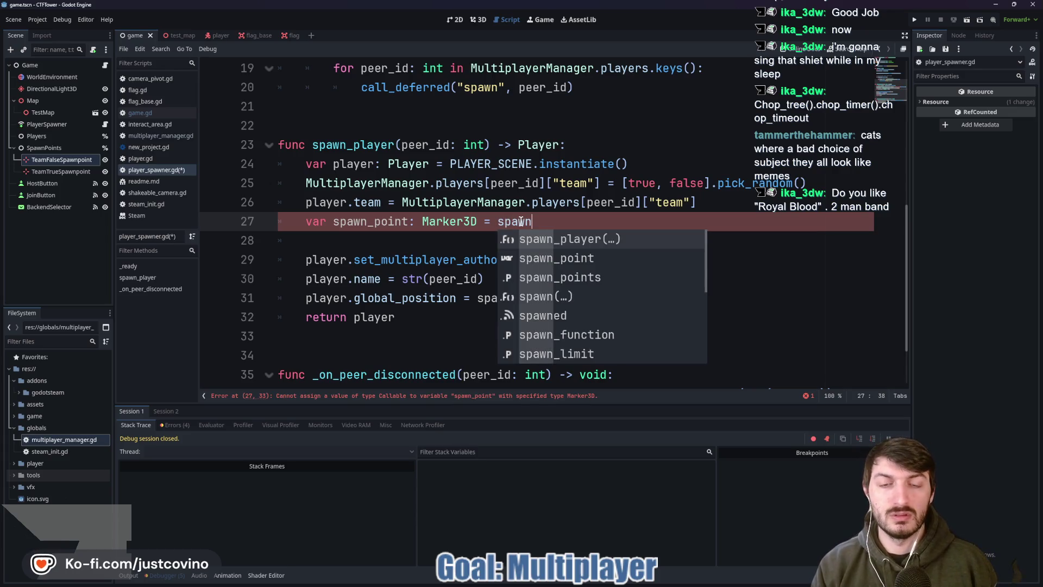
key(Down)
key(Down)
key(Return)
text(.pick_r)
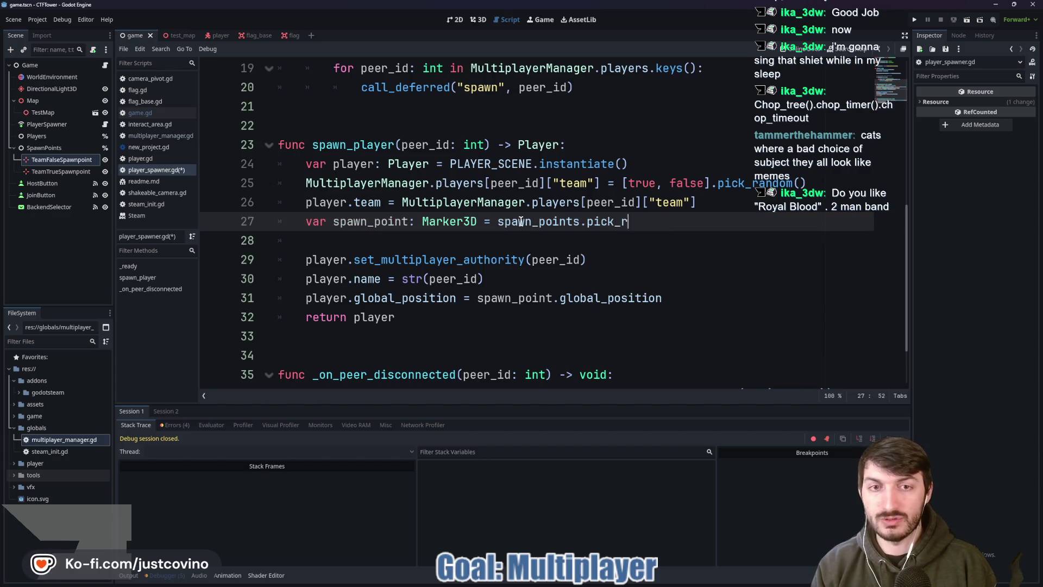
text(_childre)
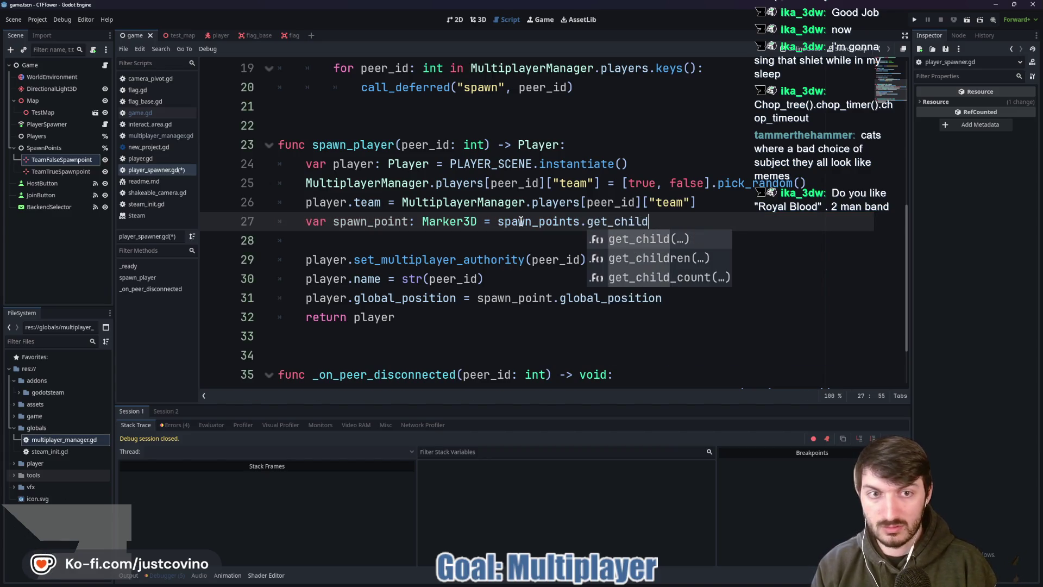
key(Return)
text())
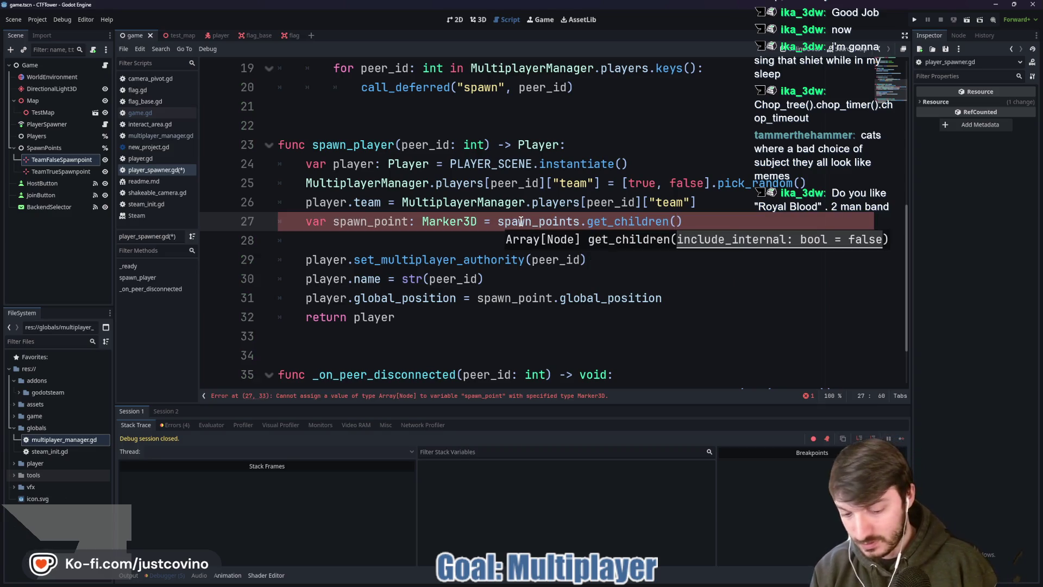
text(.pick_)
key(Return)
text(.)
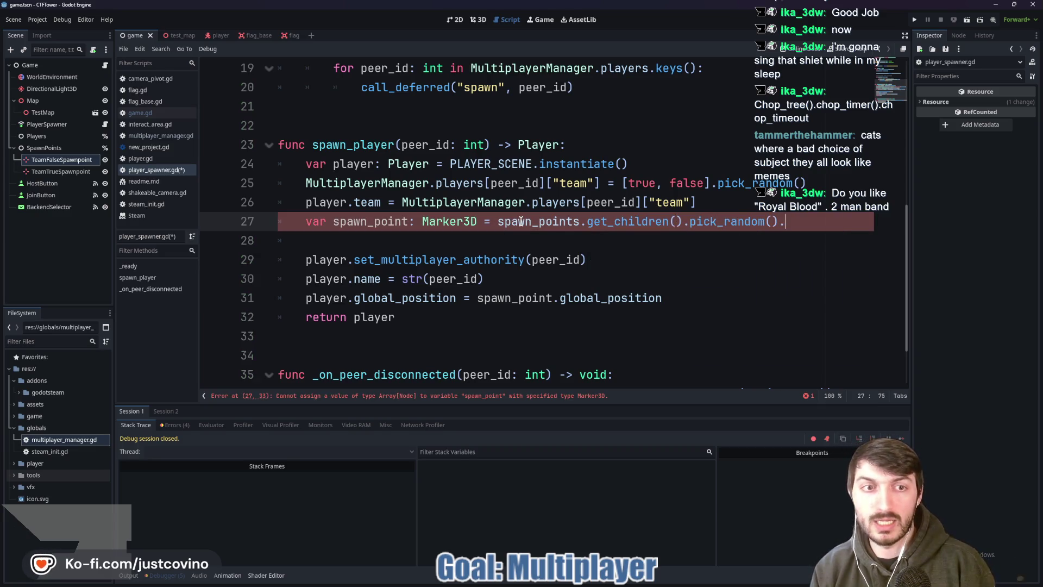
text(global_position)
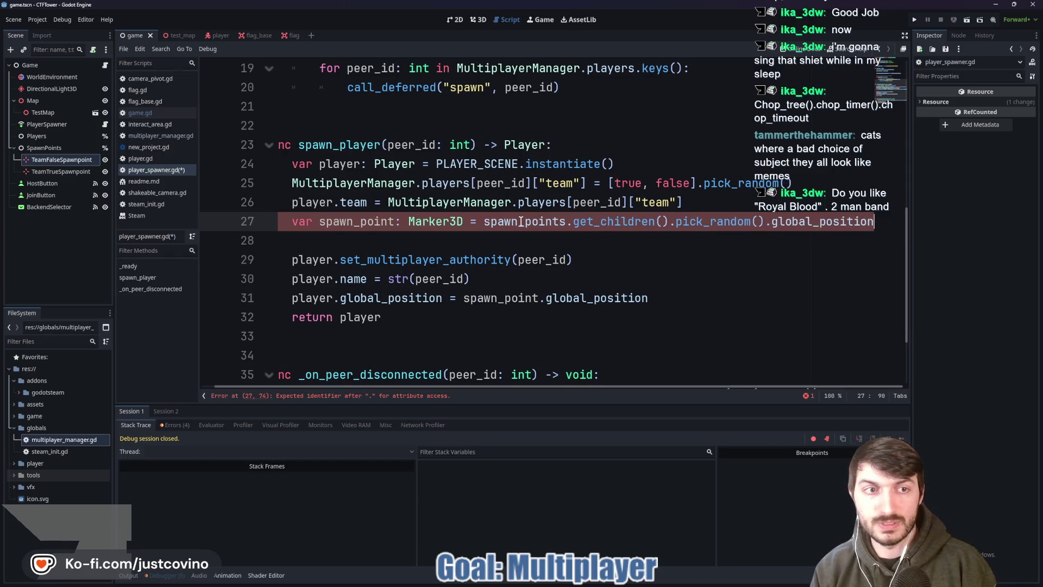
key(ctrl+s)
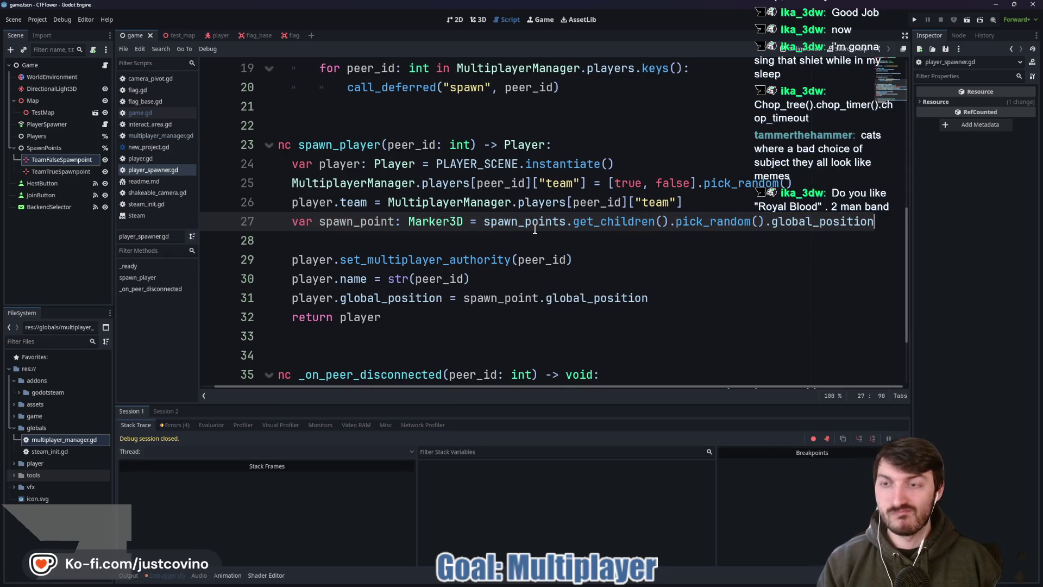
key(F5)
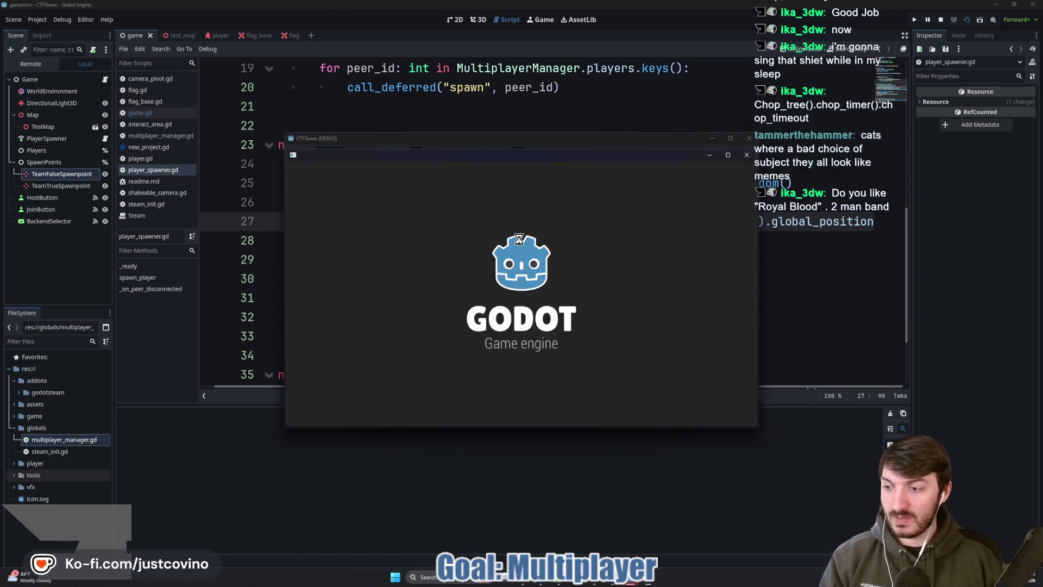
Step: Choose ENET in both instances, host in the first and join from the second
click(654, 248)
click(544, 288)
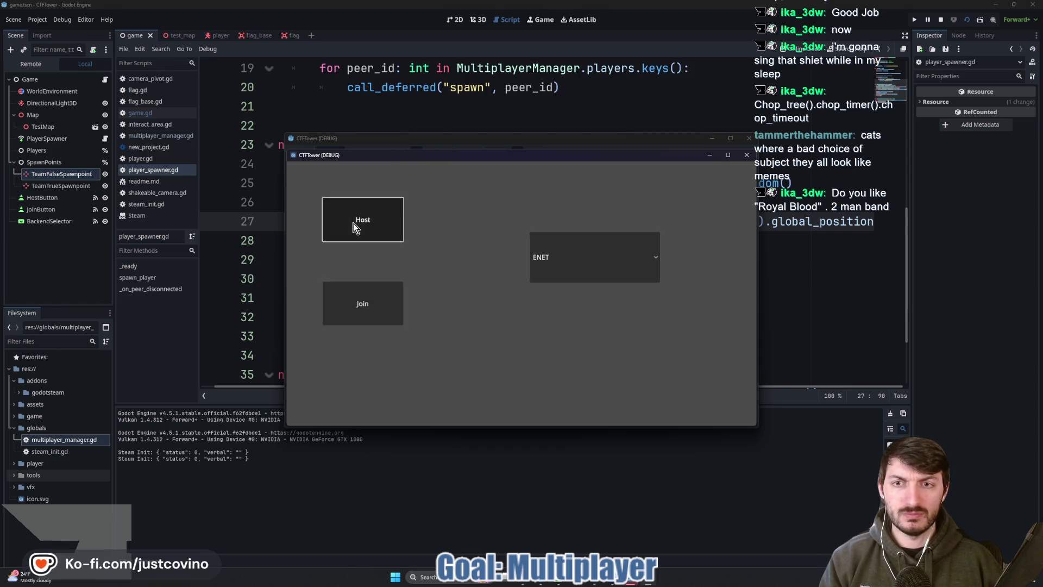
click(391, 220)
click(617, 212)
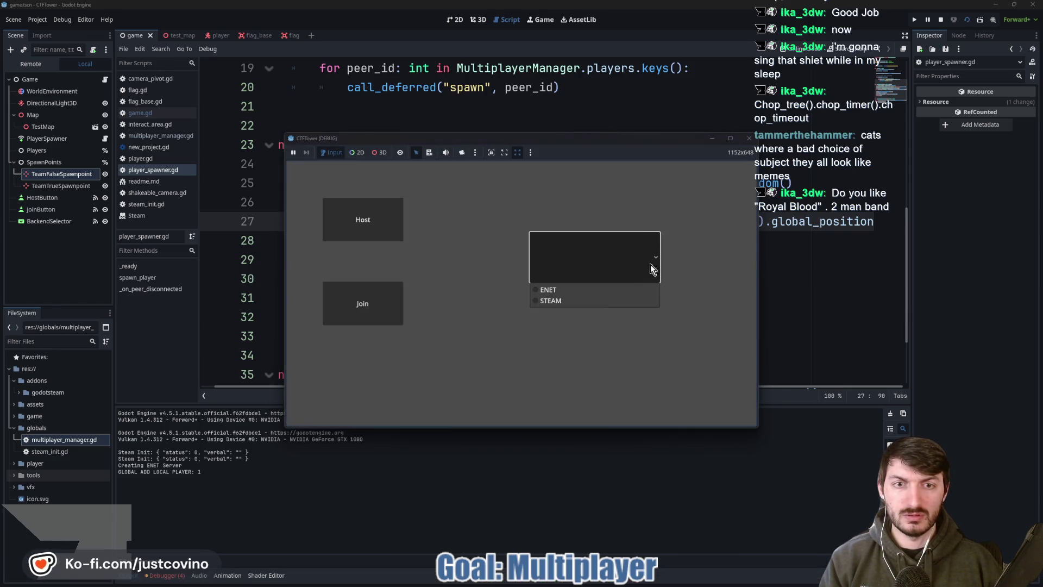
click(559, 293)
click(404, 307)
drag(584, 145, 790, 137)
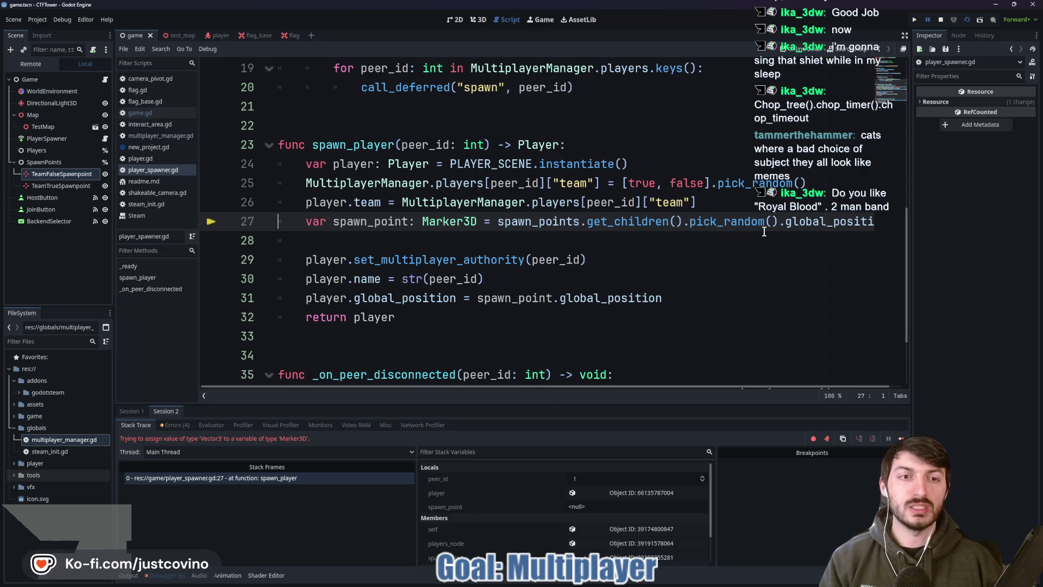
Step: Drop the trailing .global_position from line 27 so it ends at pick_random(), then rerun
drag(779, 223, 916, 217)
key(BackSpace)
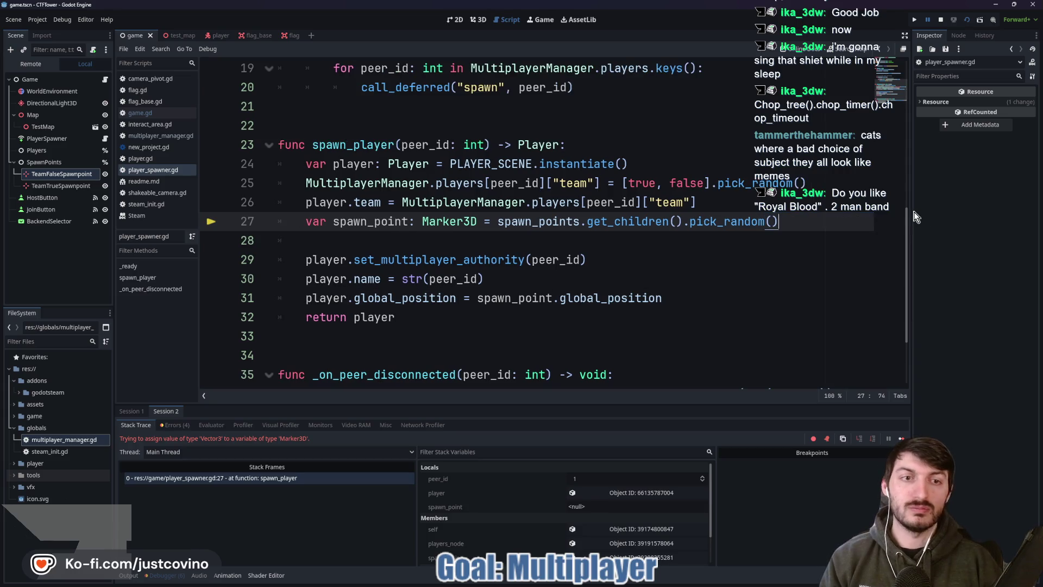
key(F5)
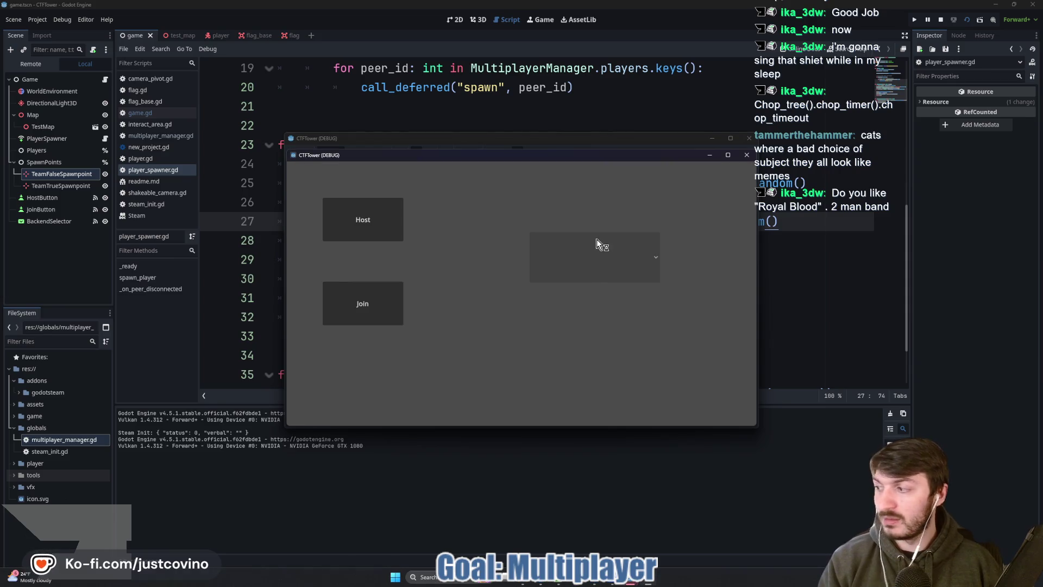
Step: Choose ENET in both instances, host in the first and join from the second
click(653, 265)
click(564, 298)
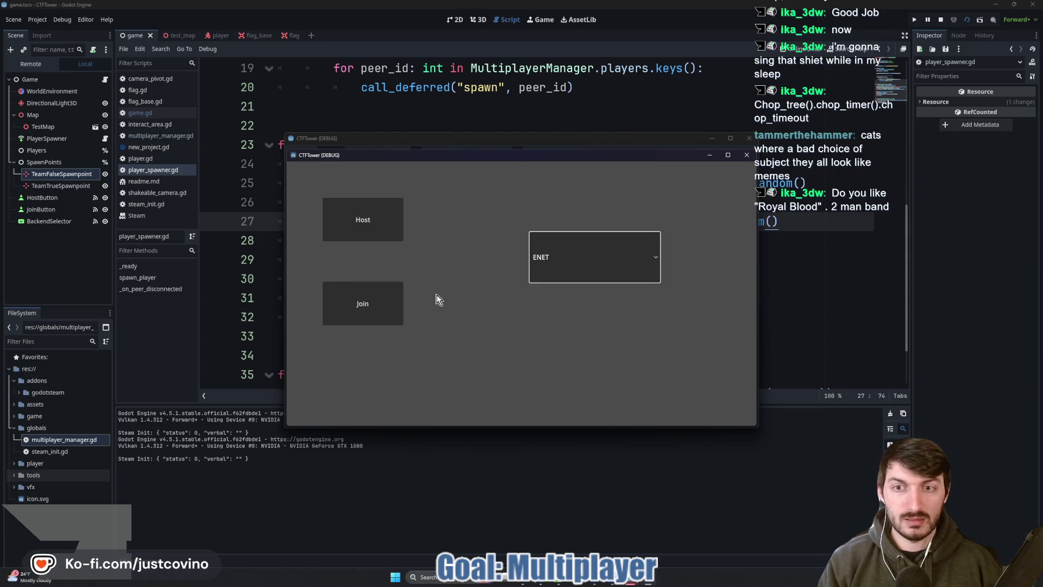
click(360, 221)
click(656, 252)
click(565, 296)
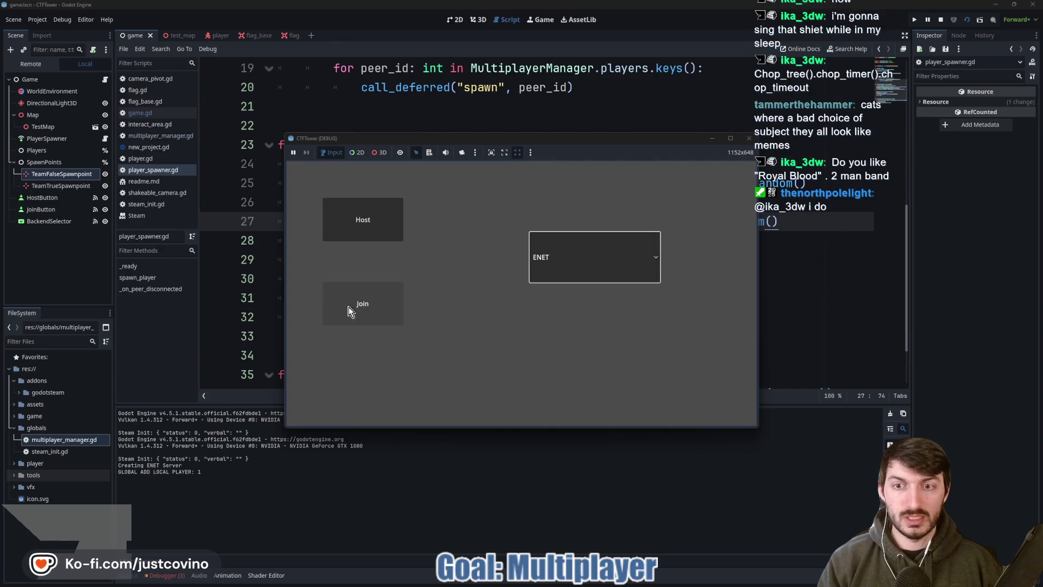
click(361, 303)
mouse_move(563, 140)
mouse_down()
mouse_move(771, 133)
mouse_move(730, 152)
mouse_up()
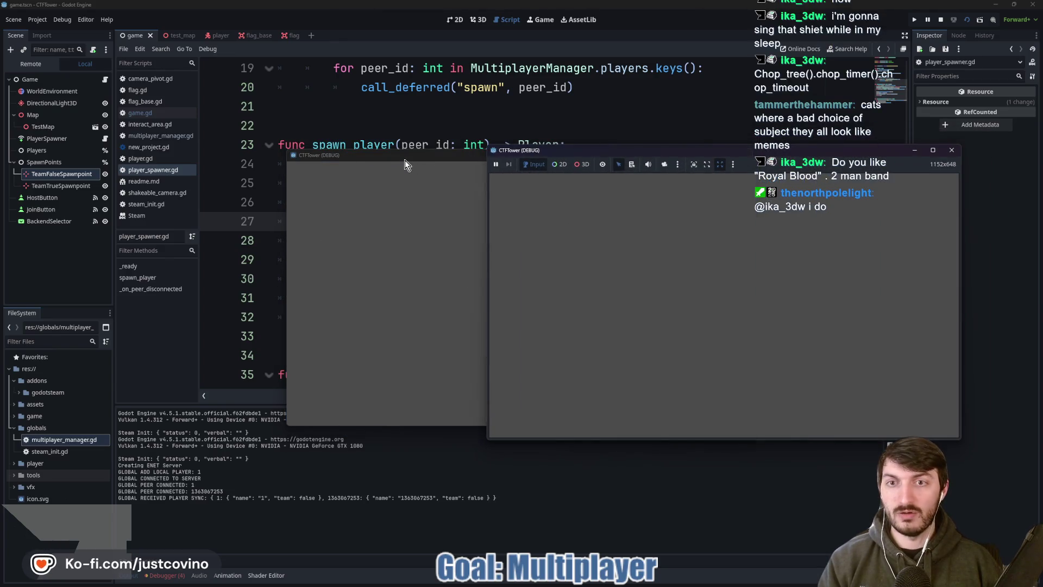
Step: Arrange the host and client game windows side by side to compare the spawned player capsules
drag(405, 160, 252, 158)
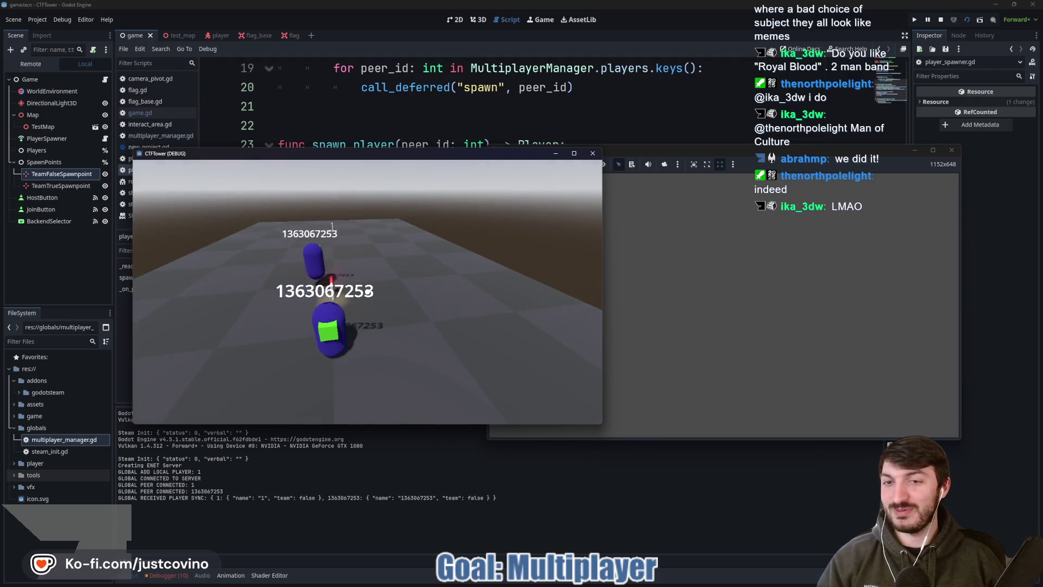
click(713, 263)
mouse_move(757, 152)
mouse_down()
mouse_move(719, 145)
mouse_move(814, 143)
mouse_up()
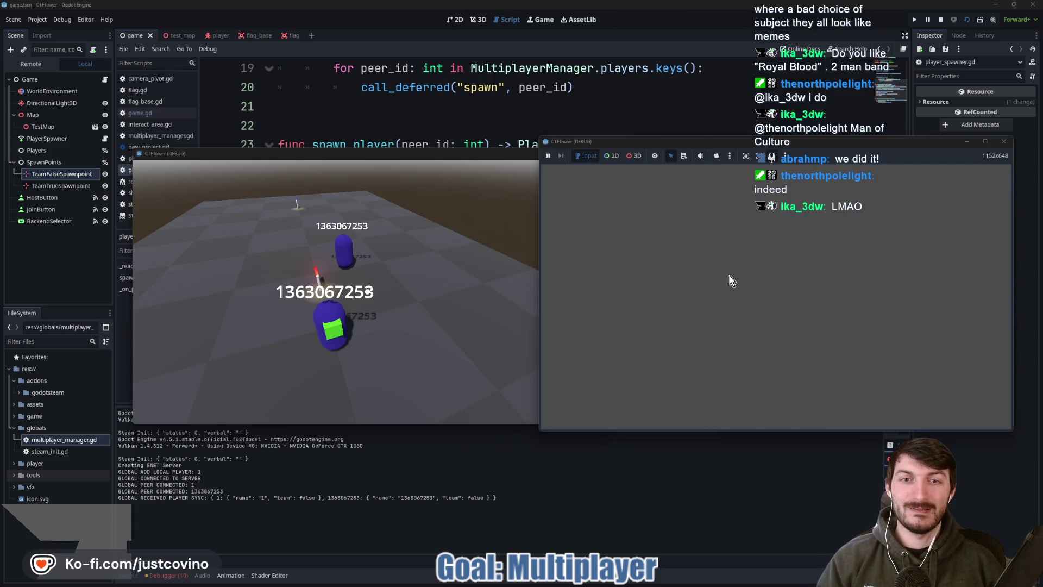
click(419, 273)
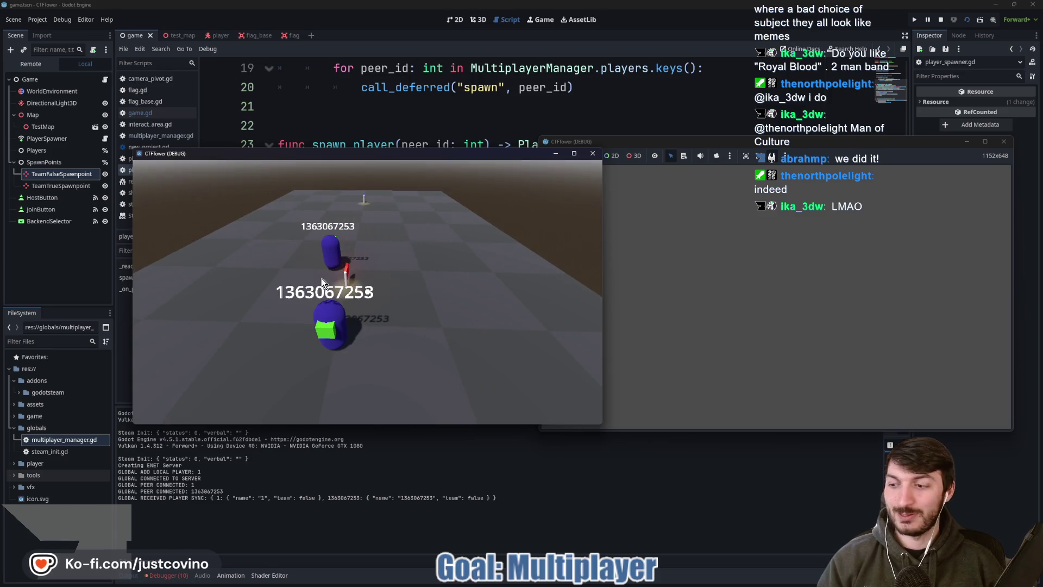
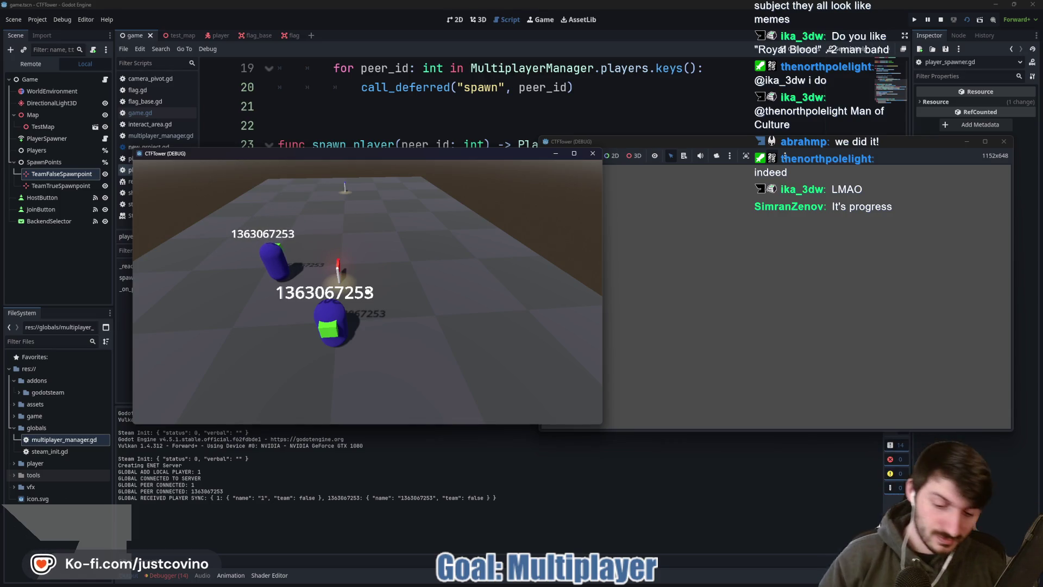
Step: Stop the running multiplayer test and bring up the debugger's list of 8 errors
key(alt+Tab)
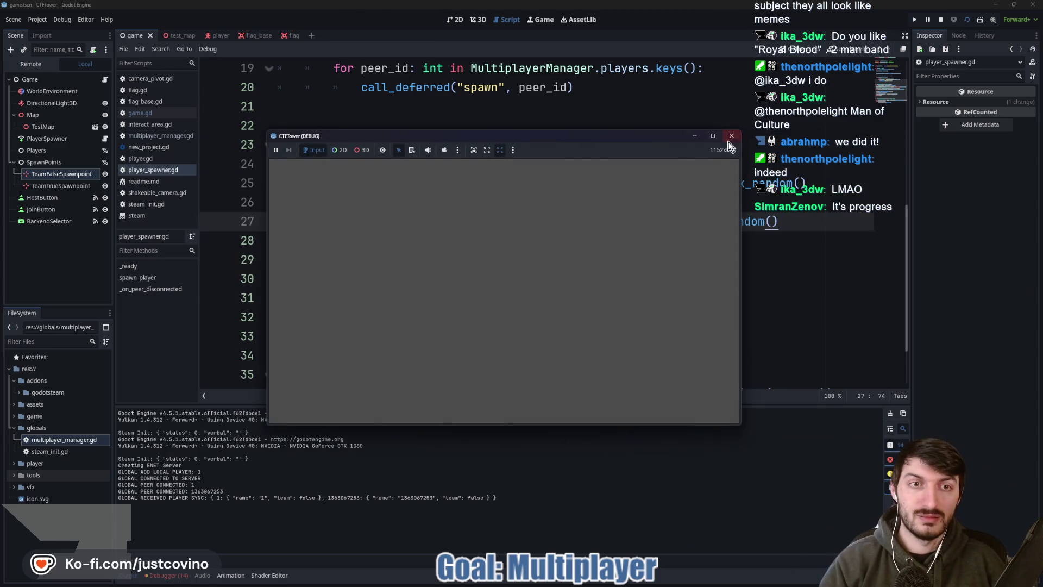
click(725, 142)
click(170, 574)
click(175, 424)
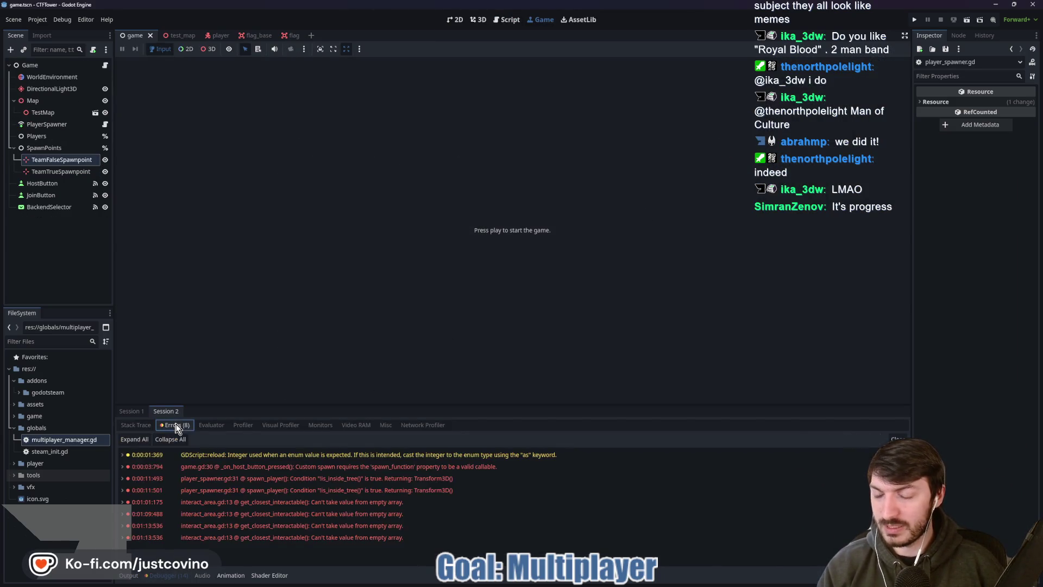
Step: In interact_area.gd, make the is_empty check use get_overlapping_areas() instead of interactables_in_range
double_click(342, 514)
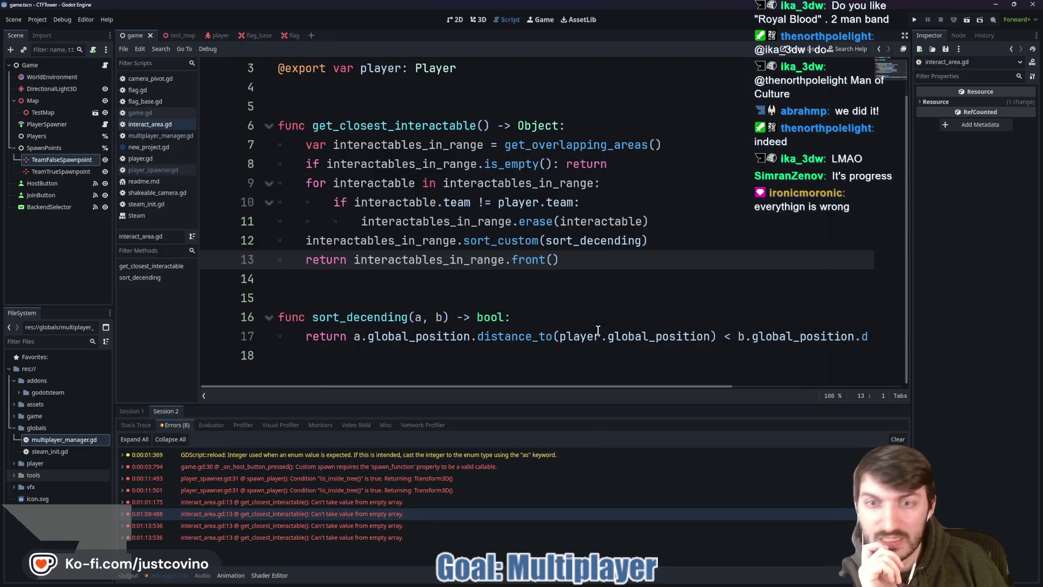
scroll(577, 281, up, 1)
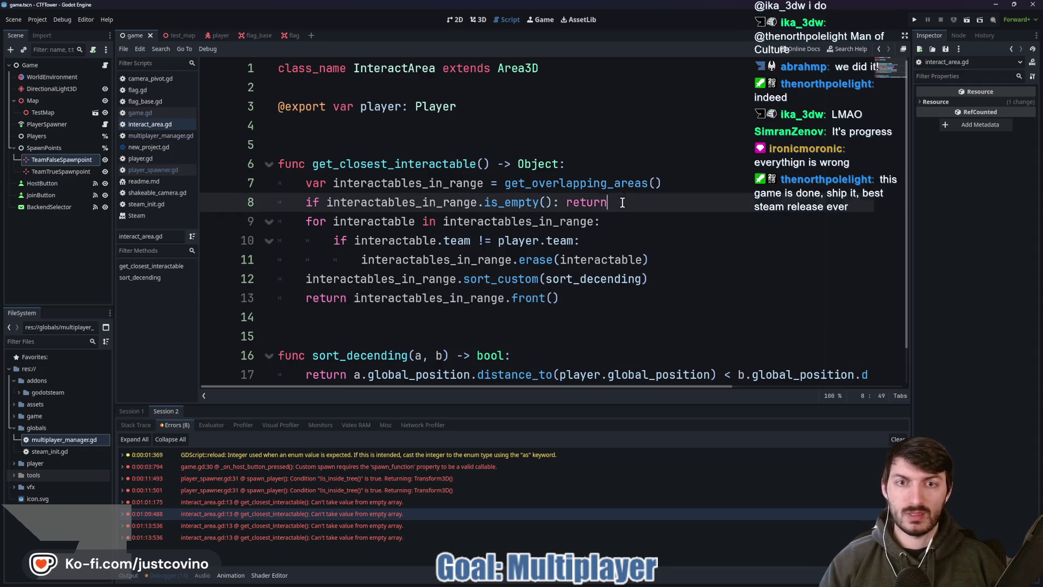
drag(610, 202, 360, 201)
click(511, 199)
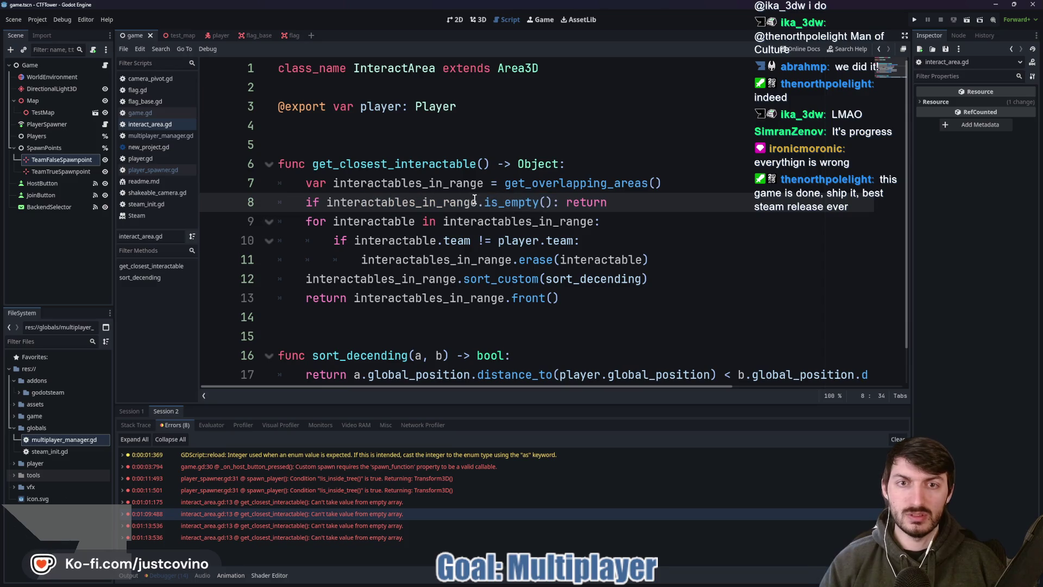
drag(507, 183, 666, 179)
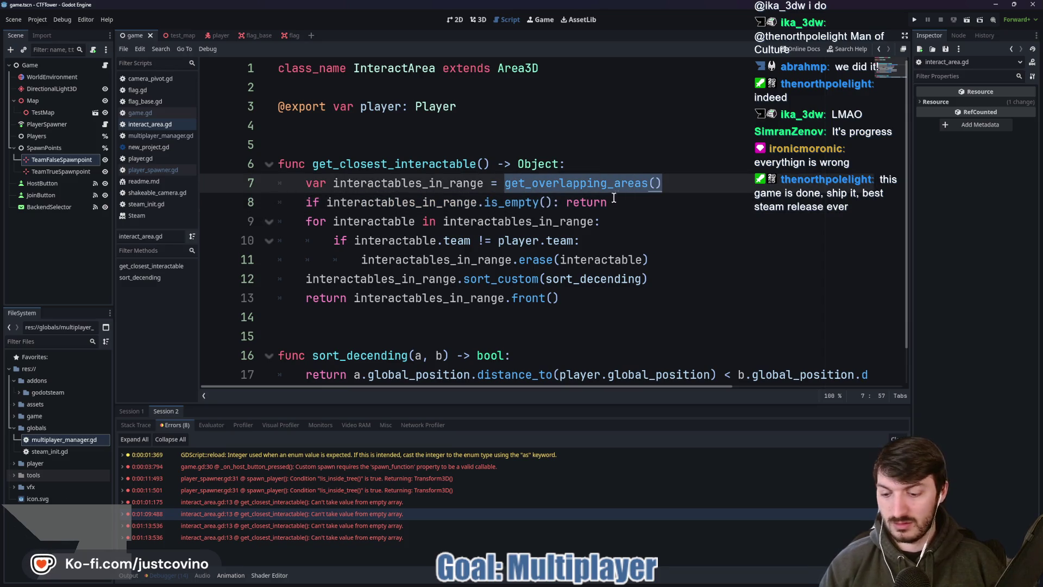
key(ctrl+c)
double_click(472, 202)
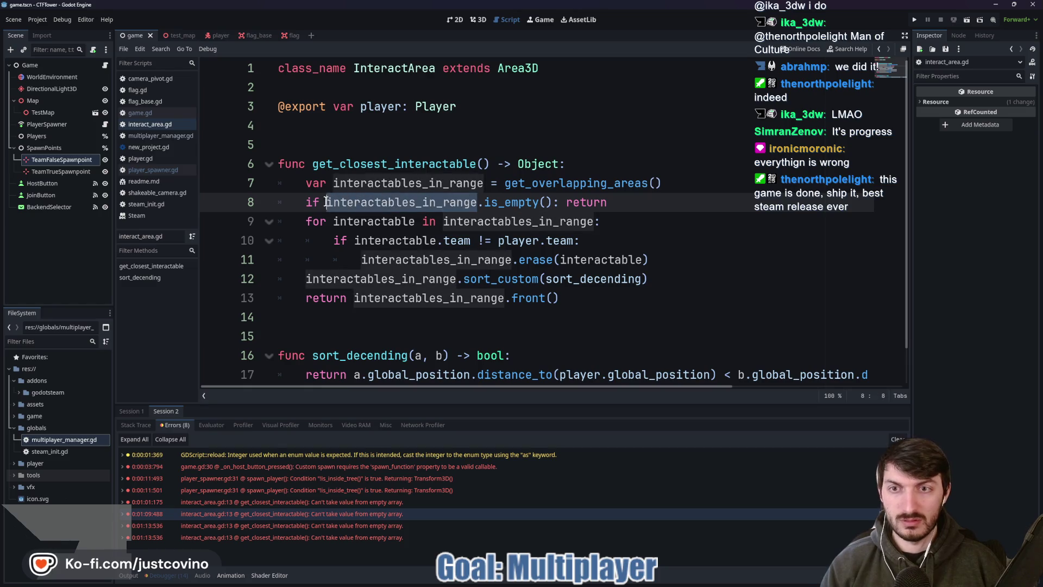
key(ctrl+v)
Step: Move the empty-check line above the interactables_in_range declaration and save interact_area.gd
drag(617, 203, 267, 204)
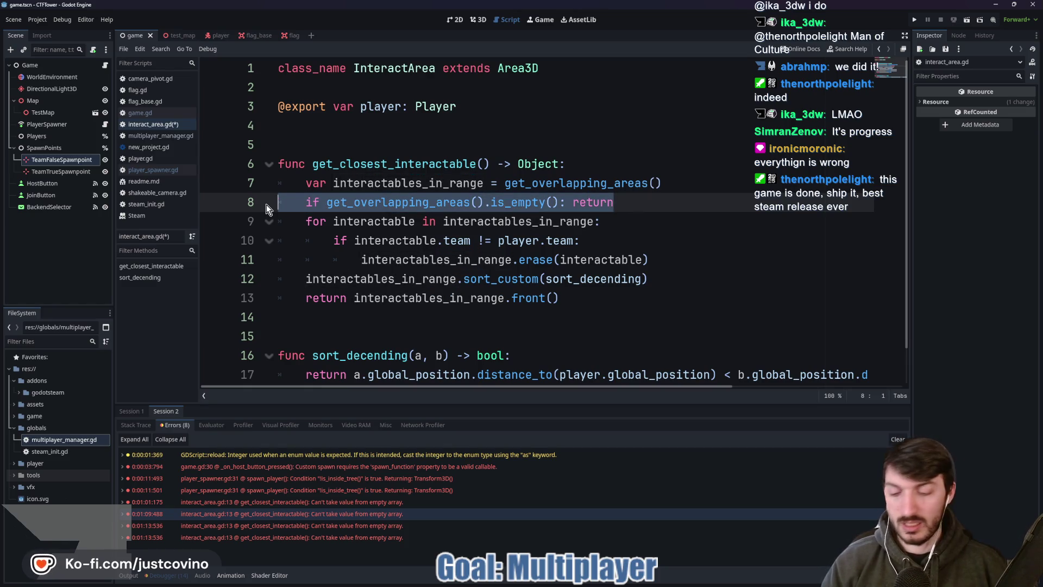
key(alt+Up)
click(640, 183)
key(ctrl+s)
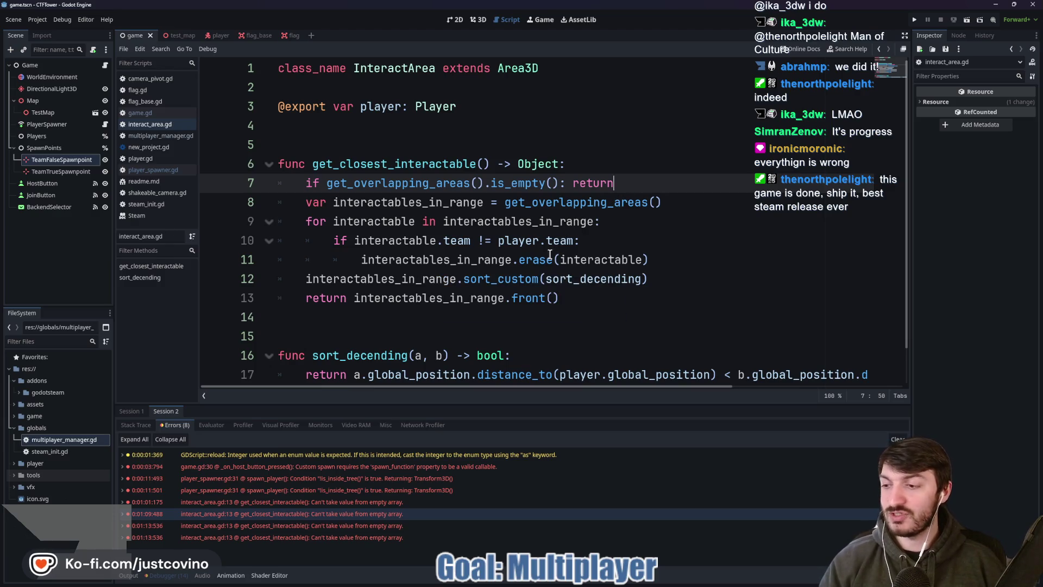
Step: Clear the debugger's error list and return to the 3D scene view
key(F5)
click(521, 318)
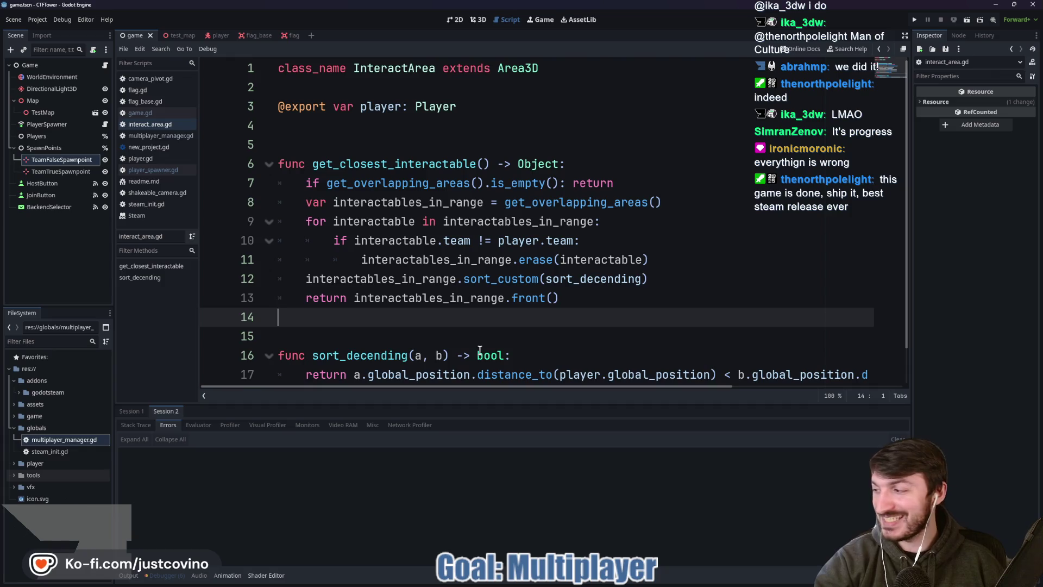
click(364, 138)
click(344, 328)
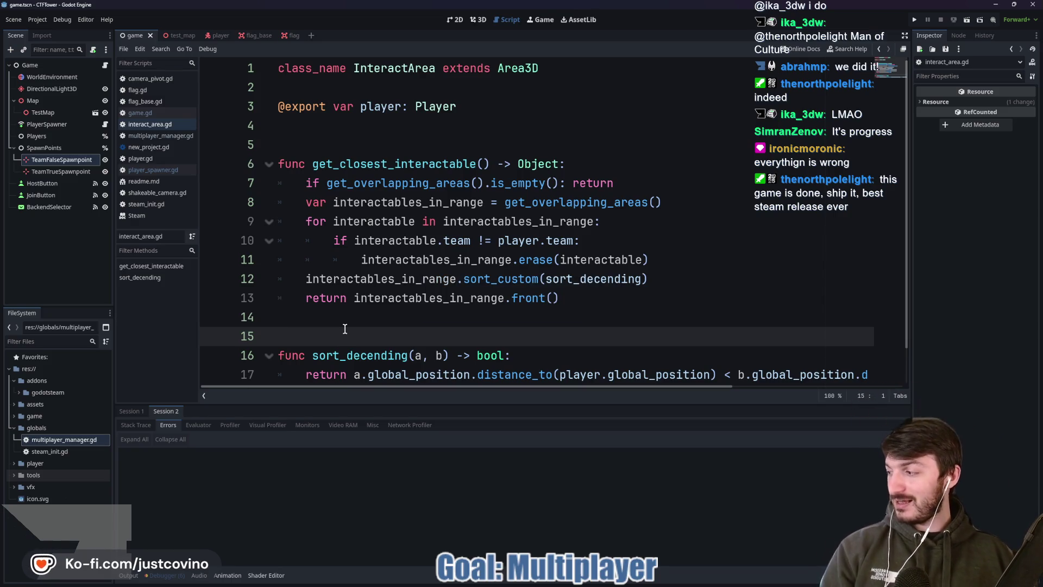
scroll(402, 316, down, 1)
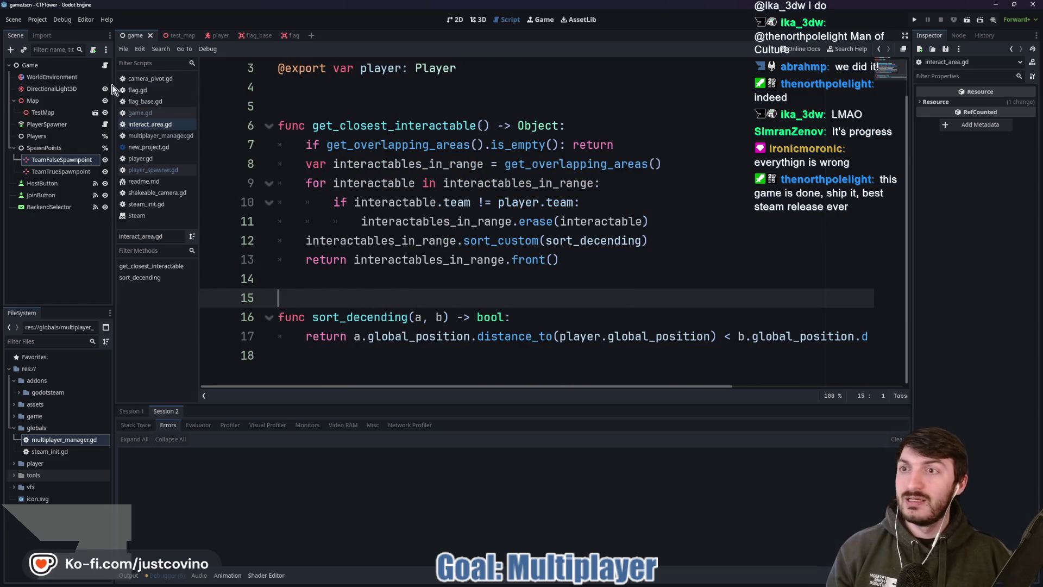
click(473, 22)
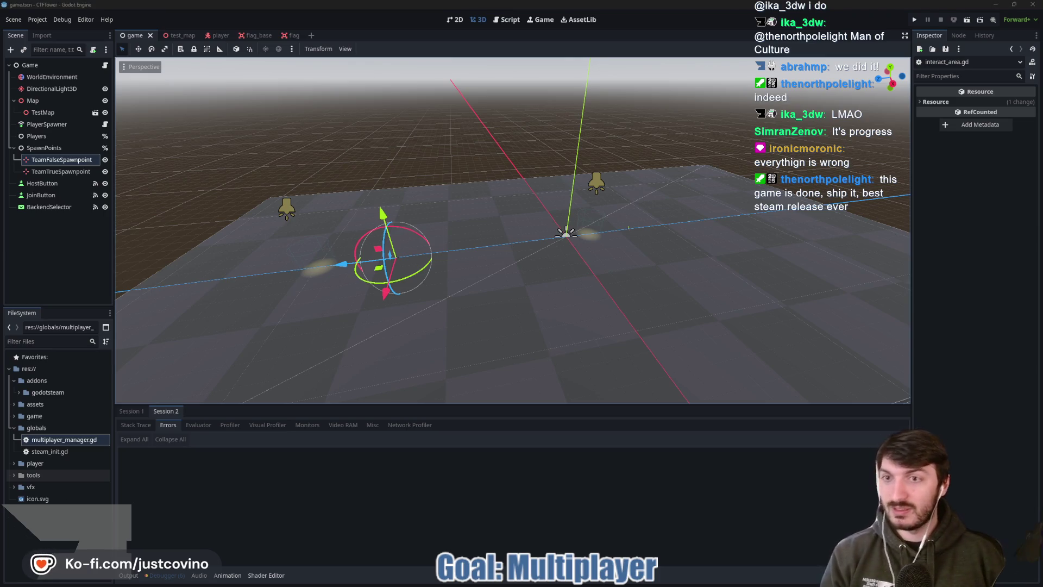
Step: Open the player scene and its player.gd script
click(218, 38)
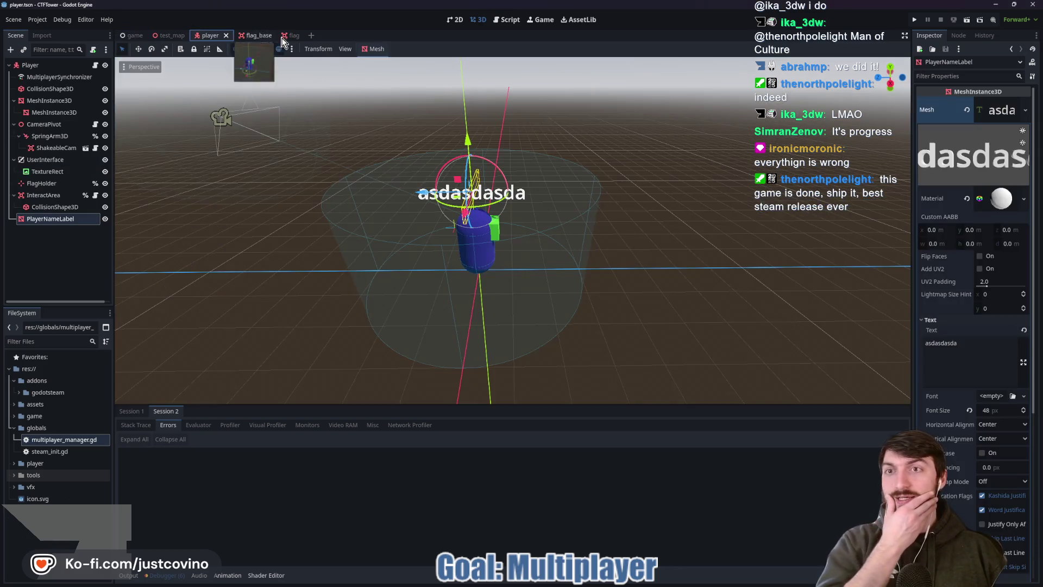
click(96, 65)
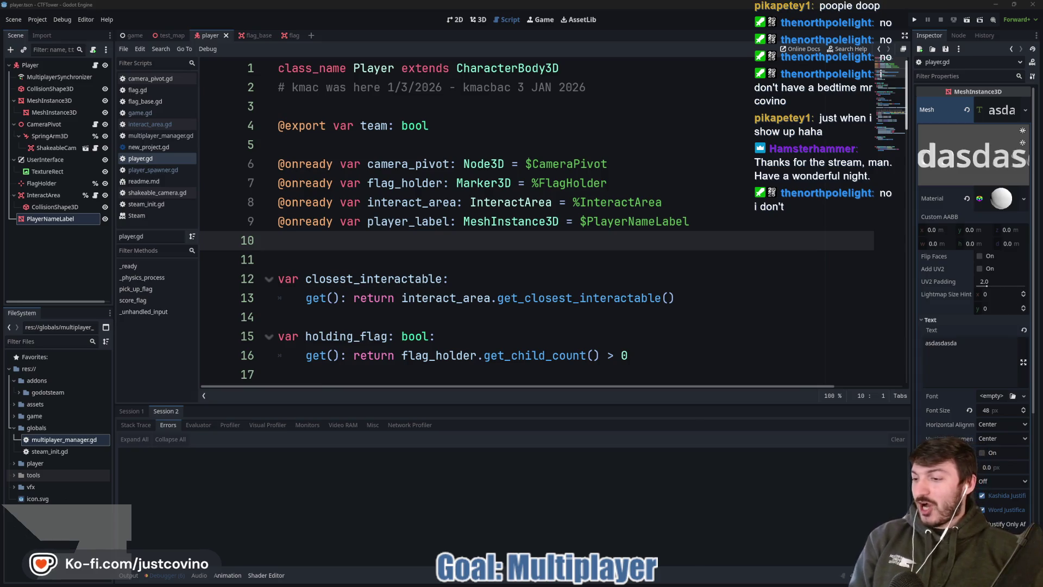
Step: Move the Twitch Chat popup to the centre of the screen, over player.gd
drag(187, 117, 364, 103)
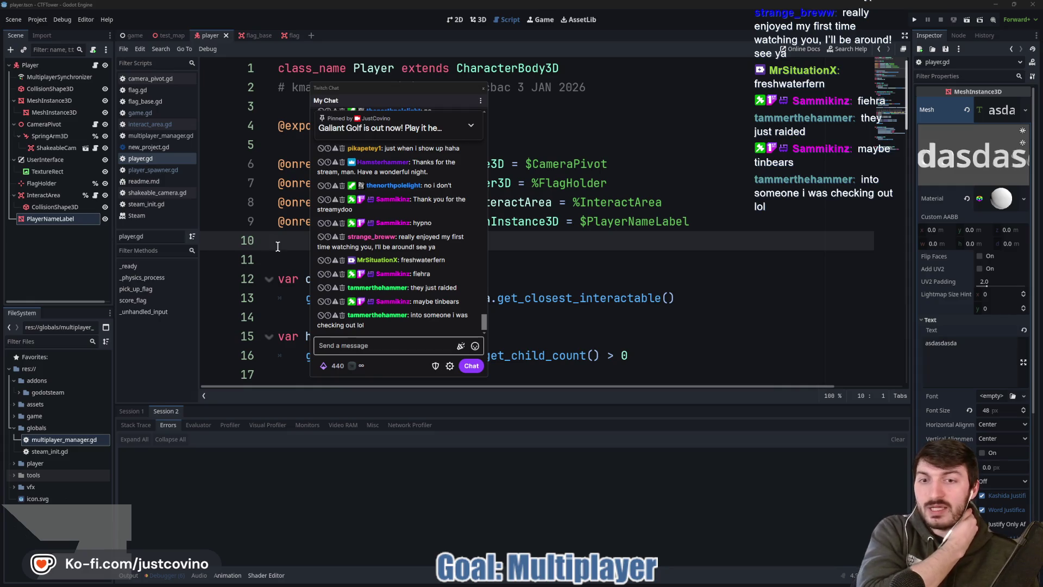
Step: Send a /raid command for the target channel in Twitch chat, then move the chat window off screen
click(376, 350)
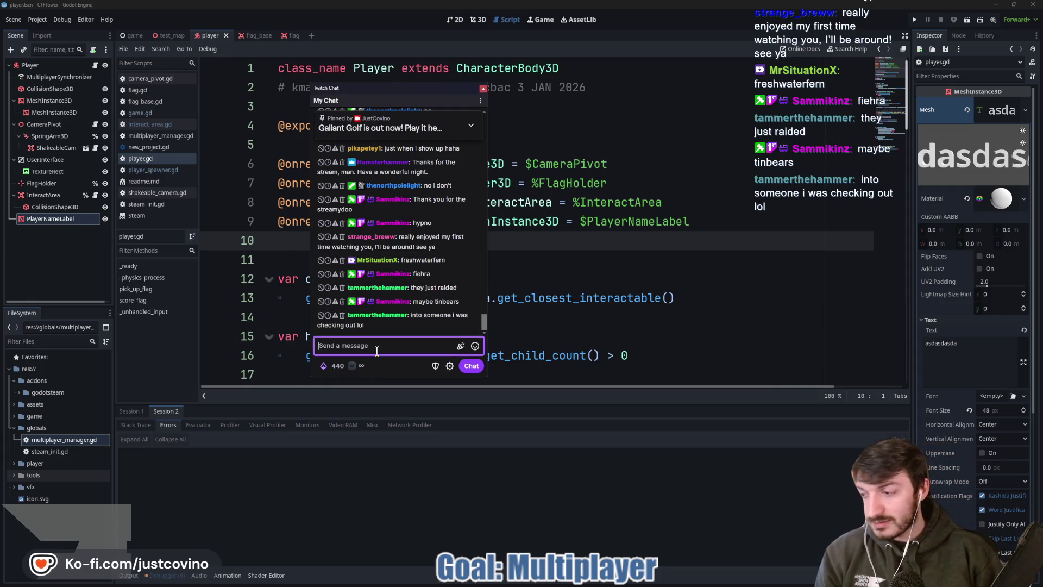
text(/raid hypnotiK_Games)
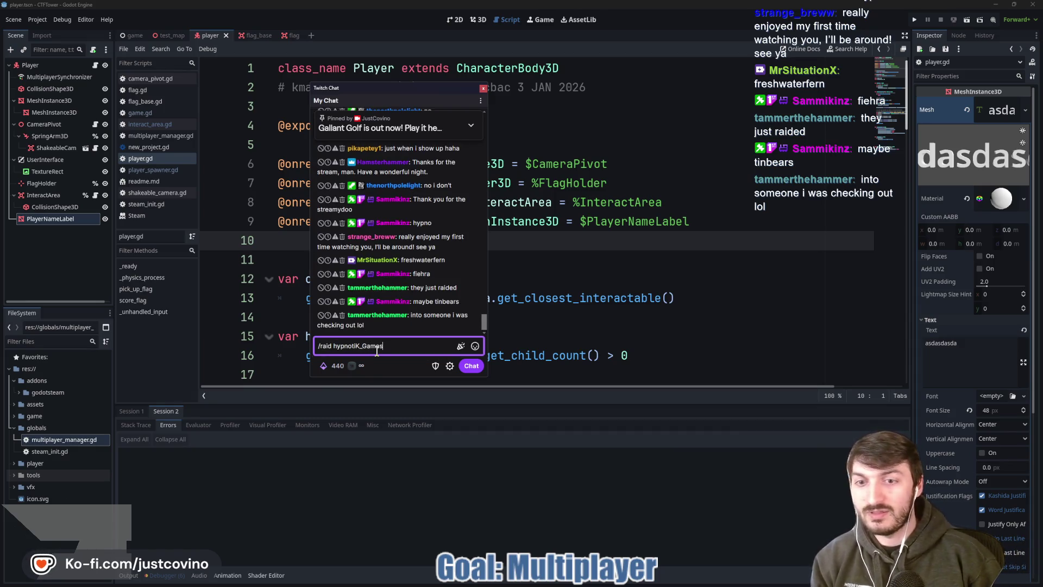
key(Return)
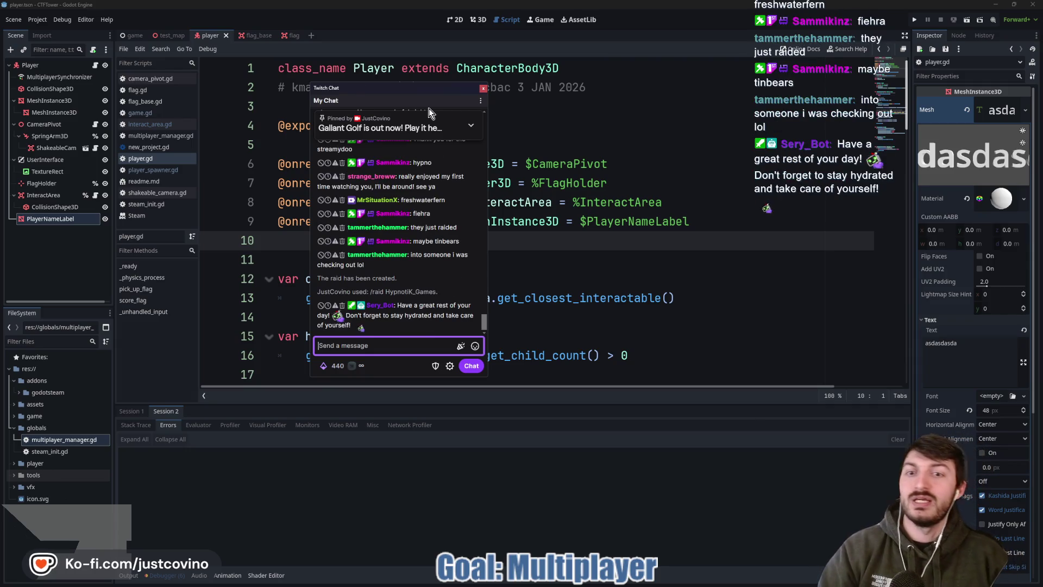
mouse_move(428, 108)
mouse_down()
mouse_move(292, 64)
mouse_move(0, 49)
mouse_up()
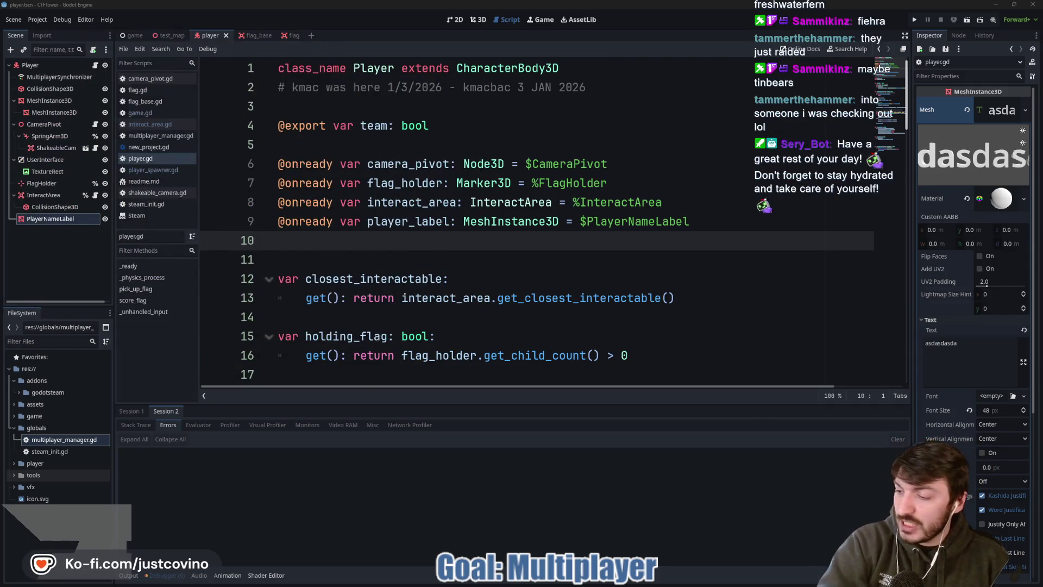